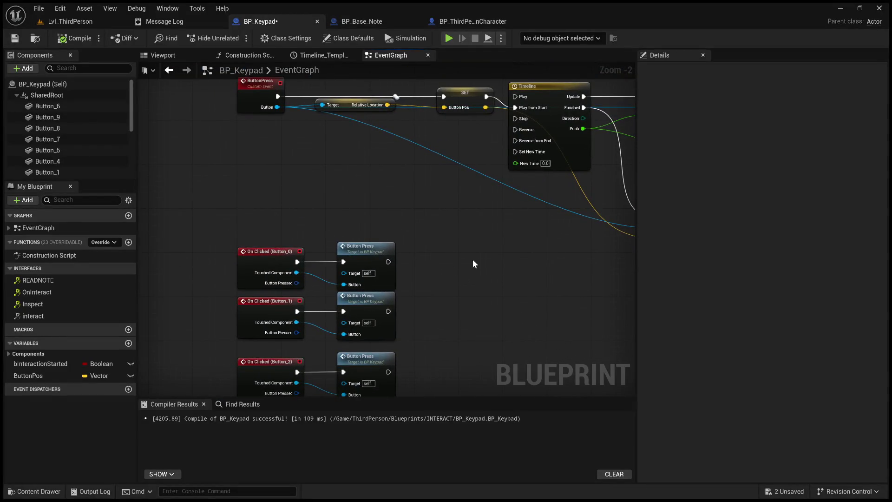
Pan across the event graph along the Timeline wiring and inspect Button_6's properties.
mouse_move(464, 256)
mouse_down()
mouse_move(438, 221)
mouse_move(344, 285)
mouse_move(299, 355)
mouse_move(244, 312)
mouse_up()
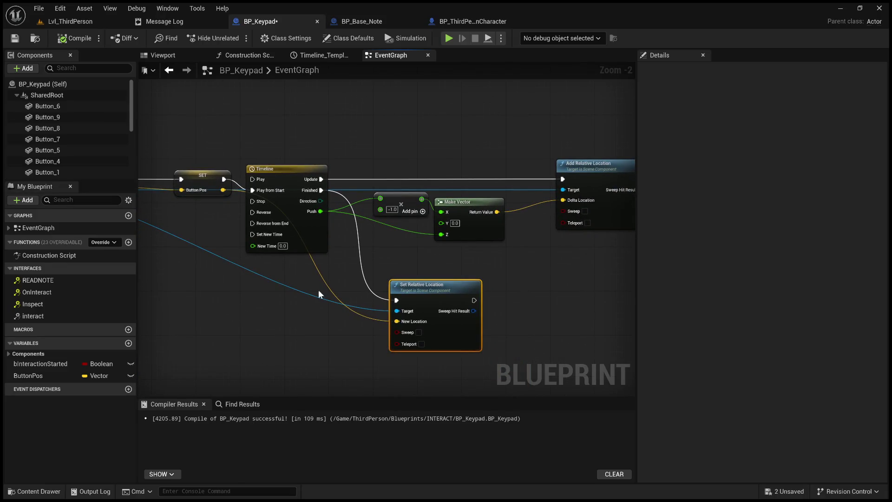
mouse_move(284, 301)
mouse_down()
mouse_move(265, 313)
mouse_move(478, 263)
mouse_move(471, 265)
mouse_up()
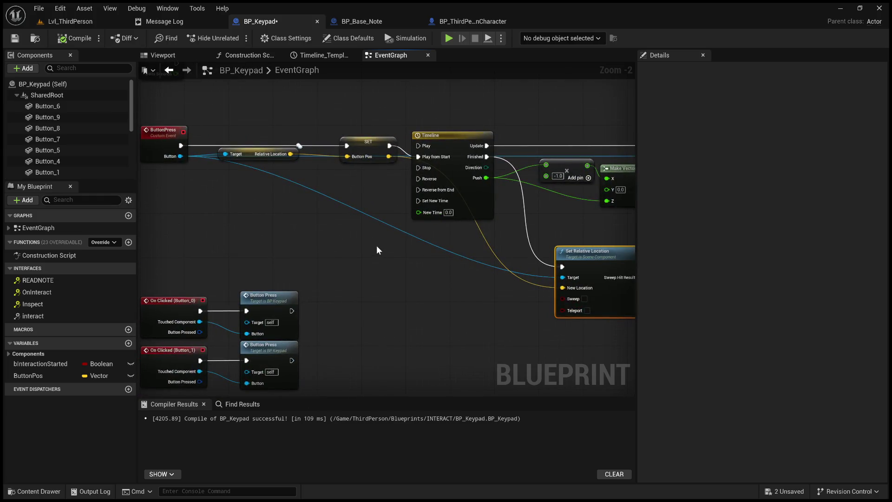
click(57, 104)
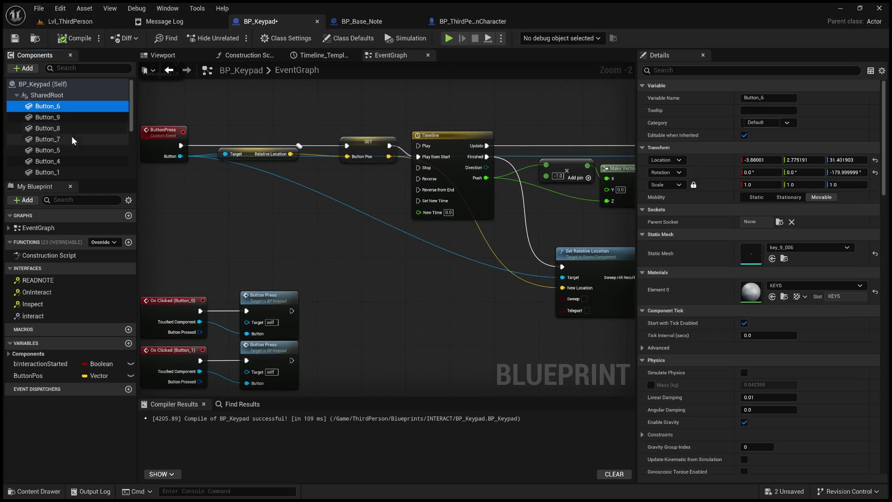
scroll(80, 146, down, 1)
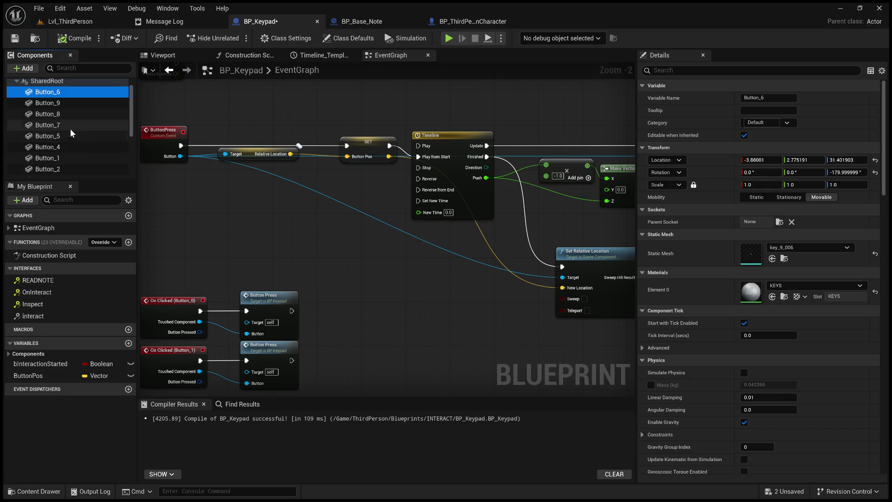
scroll(72, 134, down, 3)
scroll(73, 151, down, 2)
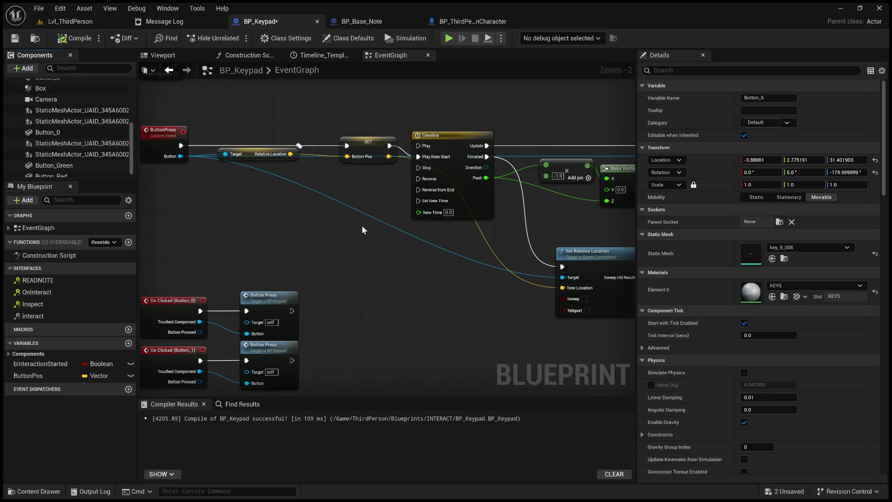
Return to and select the Timeline node, then bring up the blueprint's 3D Viewport.
mouse_move(356, 200)
mouse_down()
mouse_move(181, 179)
mouse_move(453, 228)
mouse_move(486, 261)
mouse_move(308, 254)
mouse_move(407, 113)
mouse_move(381, 112)
mouse_move(381, 140)
mouse_up()
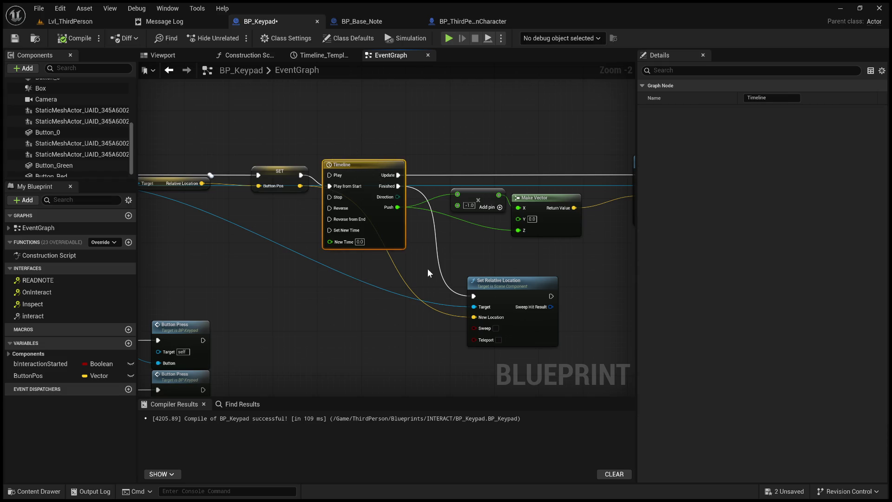
mouse_move(426, 277)
mouse_down()
mouse_move(324, 127)
mouse_move(311, 122)
mouse_move(412, 270)
mouse_move(236, 282)
mouse_move(318, 286)
mouse_up()
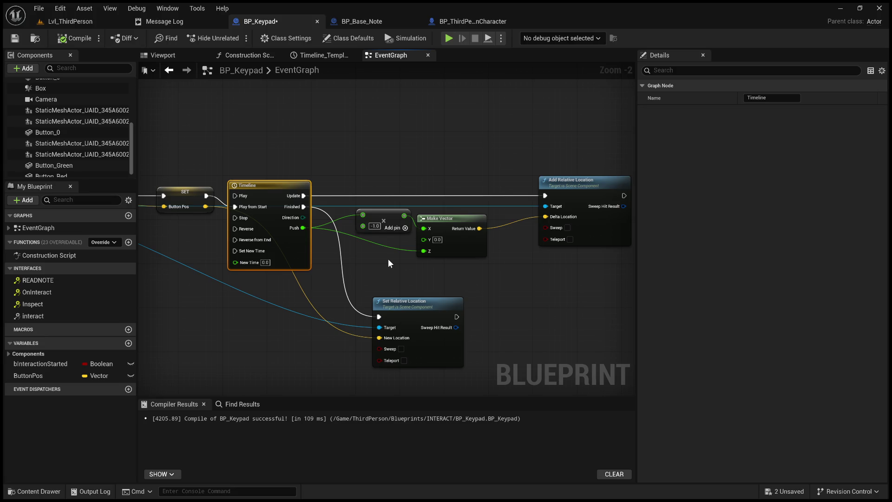
mouse_move(388, 259)
mouse_down()
mouse_move(350, 247)
mouse_move(385, 244)
mouse_up()
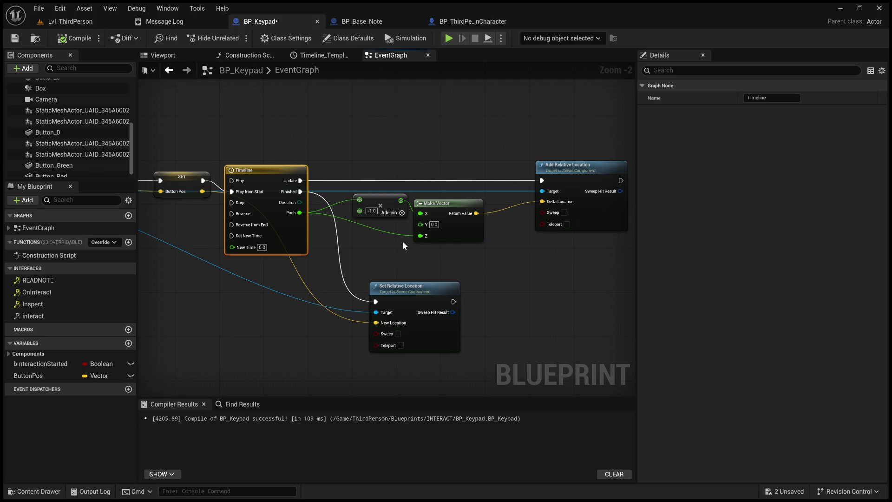
scroll(76, 145, up, 5)
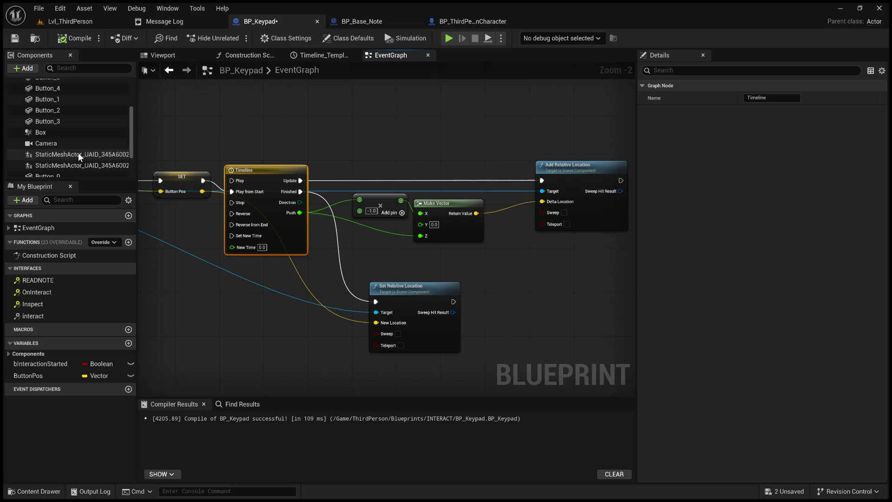
scroll(79, 154, up, 1)
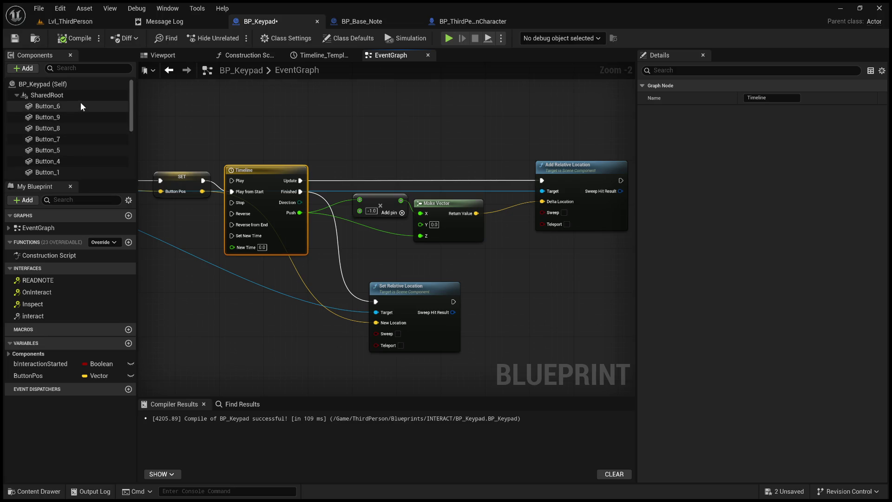
click(170, 56)
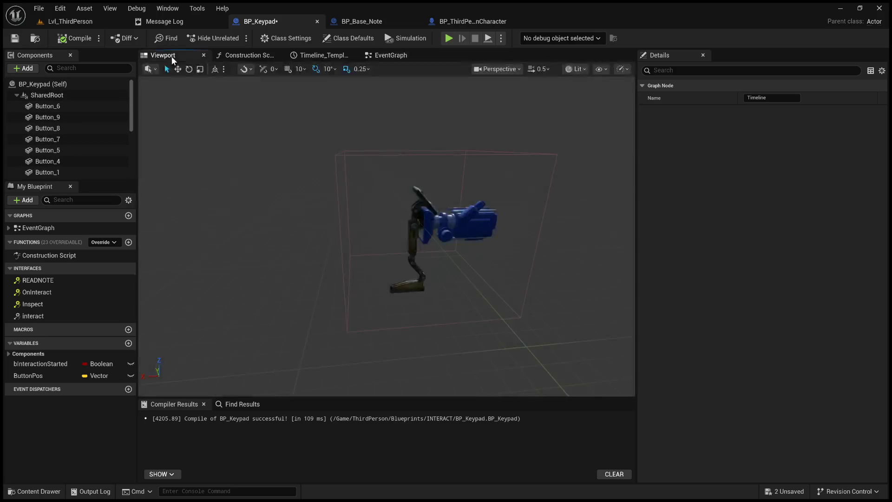
Move the camera close to the keypad's number keys, select SharedRoot and paste an Arrow component.
mouse_move(386, 232)
mouse_down()
mouse_move(326, 233)
mouse_move(320, 219)
mouse_move(343, 235)
mouse_up()
scroll(332, 226, up, 2)
scroll(341, 233, down, 2)
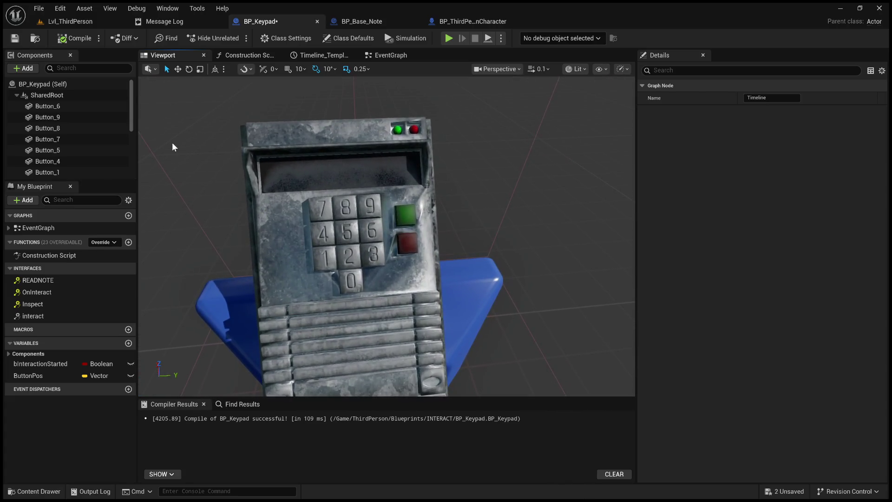
click(57, 97)
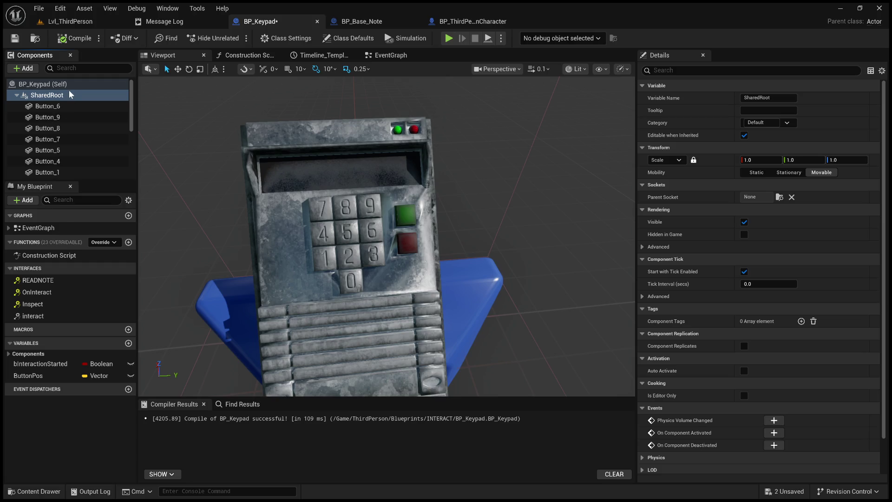
key(ctrl+v)
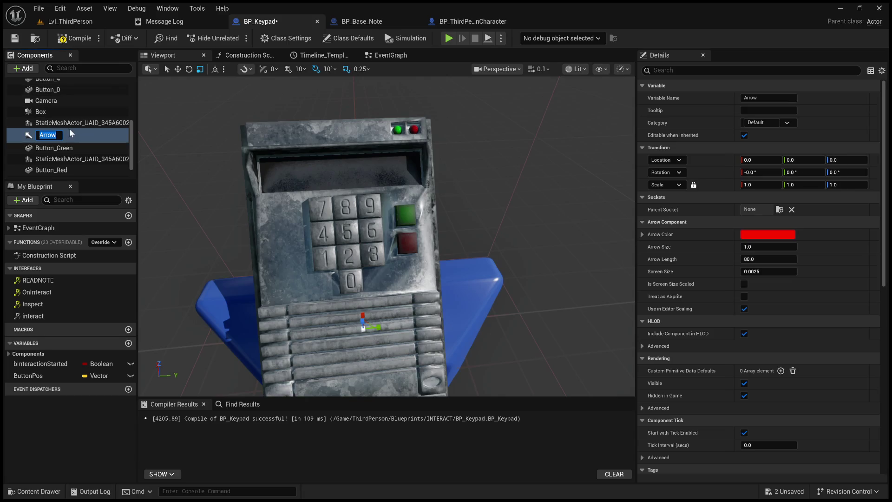
Attach the new Arrow component under Button_0 in the Components tree.
click(76, 124)
click(71, 132)
scroll(70, 131, up, 3)
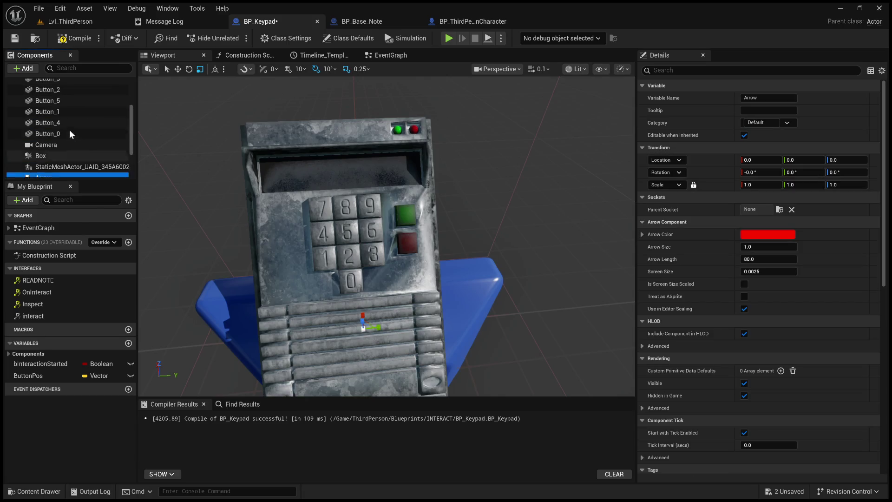
drag(69, 133, 67, 105)
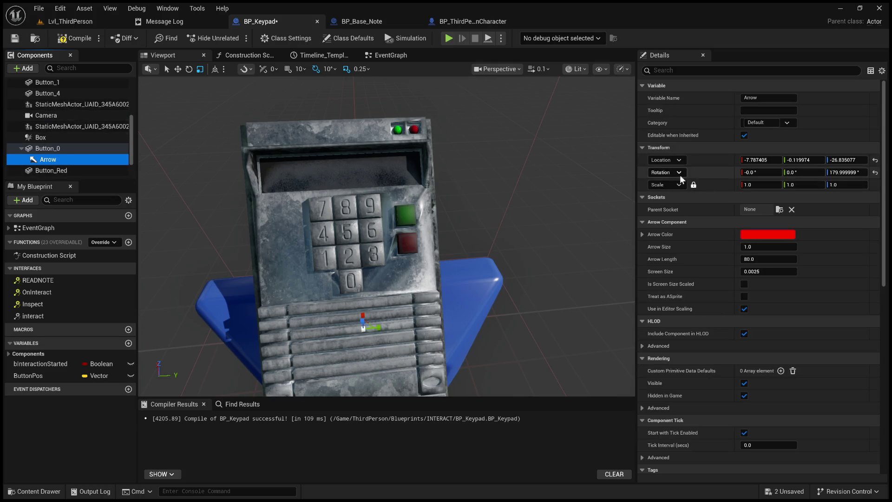
Set the Arrow's Location to 0, 0, 0 and its Rotation Z to 0.
click(758, 160)
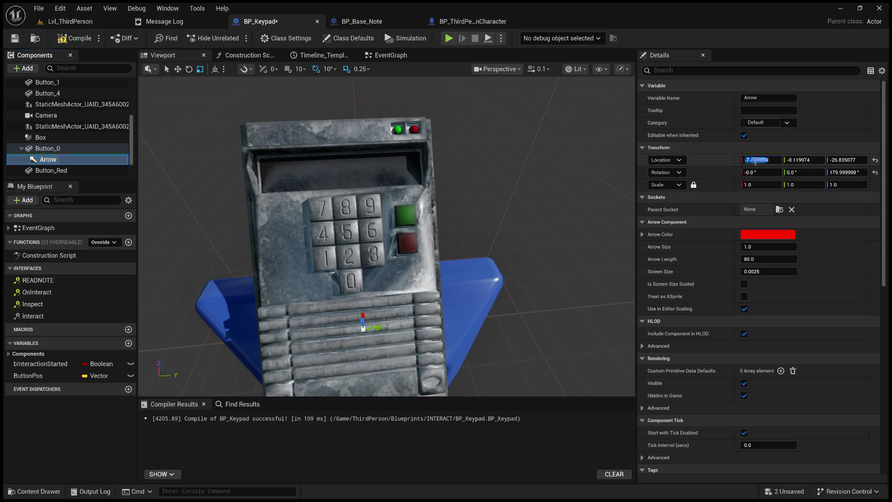
text(0)
key(Tab)
text(0)
key(Tab)
text(0)
key(Return)
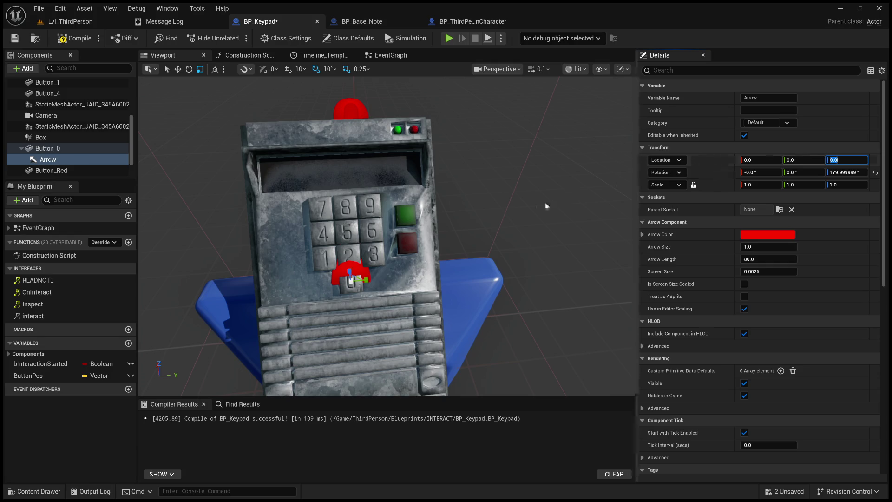
click(844, 172)
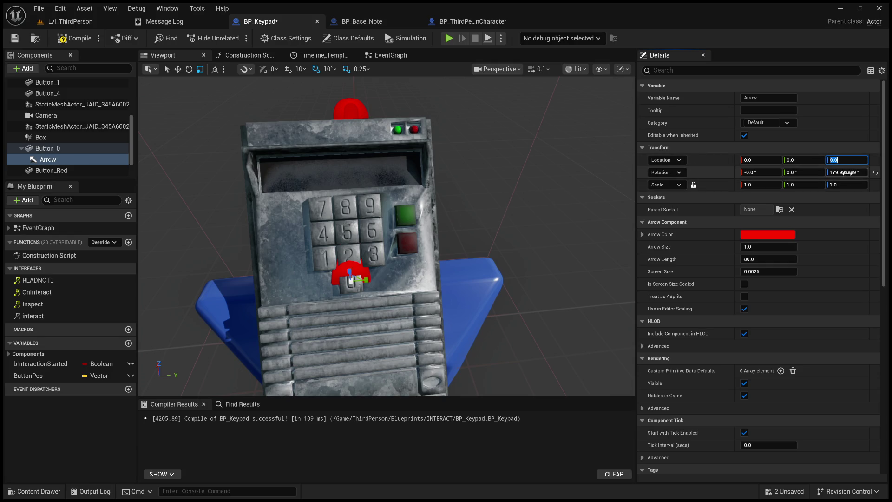
text(0)
key(Return)
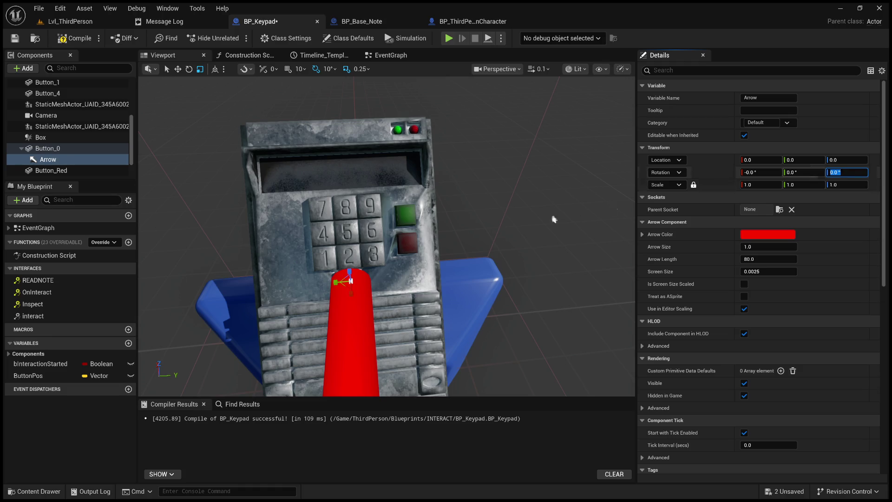
Check the arrow from the side, then drag it out of Button_0 to its own level.
scroll(387, 236, up, 2)
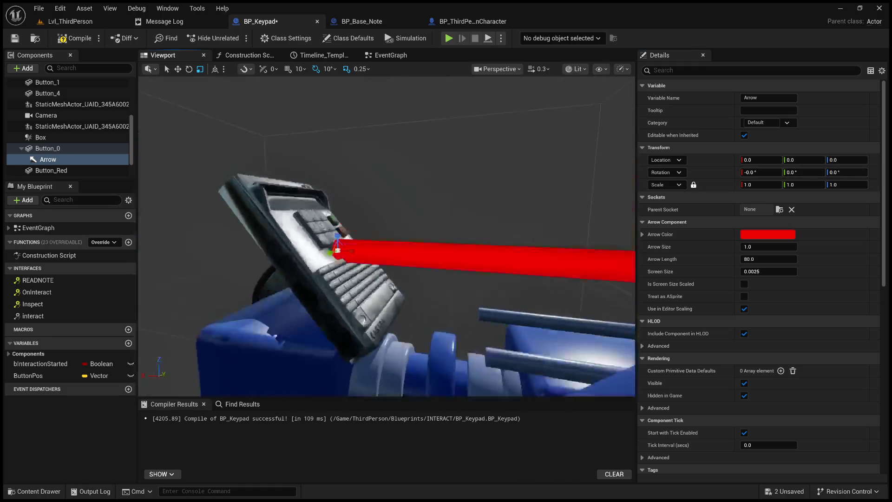
mouse_move(527, 223)
mouse_down()
mouse_move(516, 216)
mouse_move(527, 223)
mouse_up()
click(57, 158)
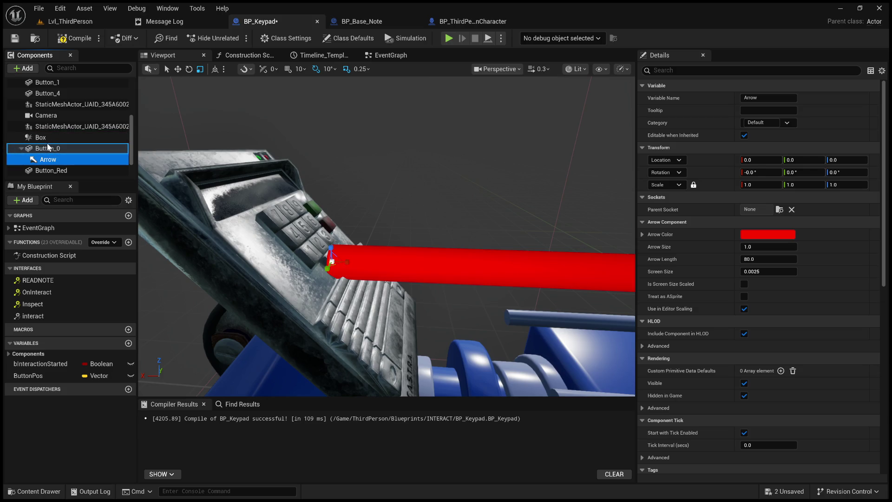
drag(49, 147, 49, 148)
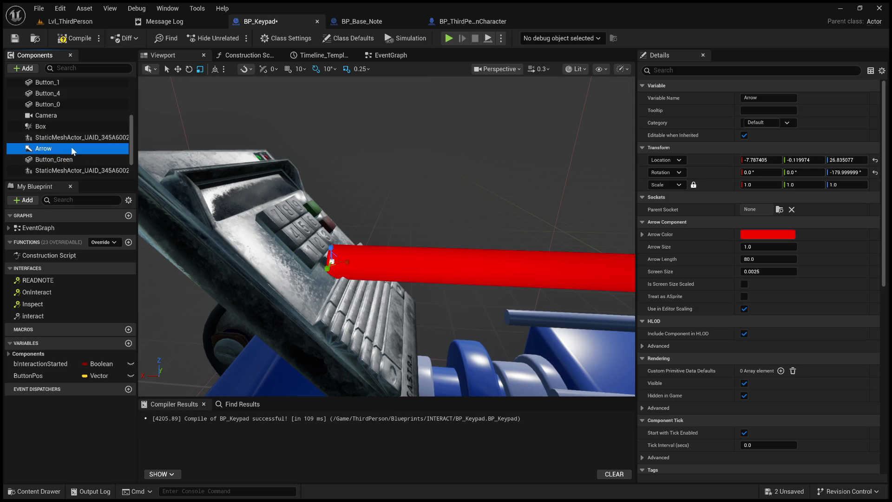
Parent Button_0 under the Arrow, switch to the move gizmo, and return to the EventGraph.
click(59, 104)
drag(62, 149, 60, 146)
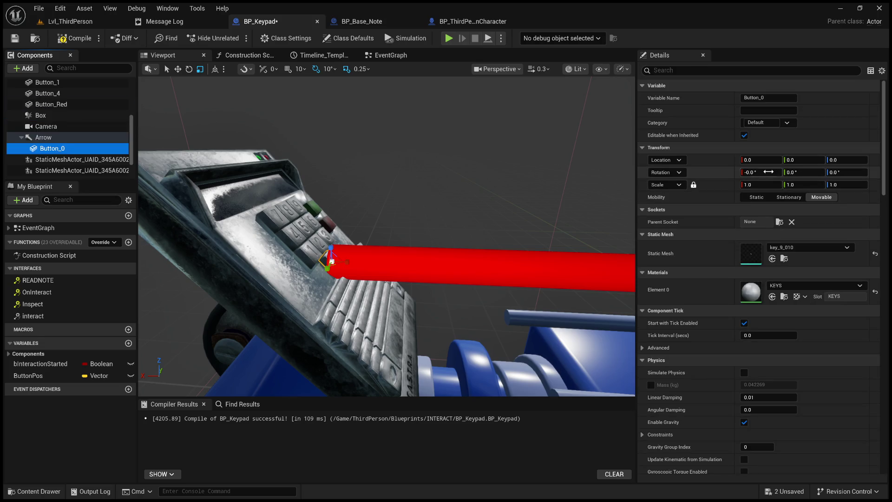
drag(498, 193, 499, 194)
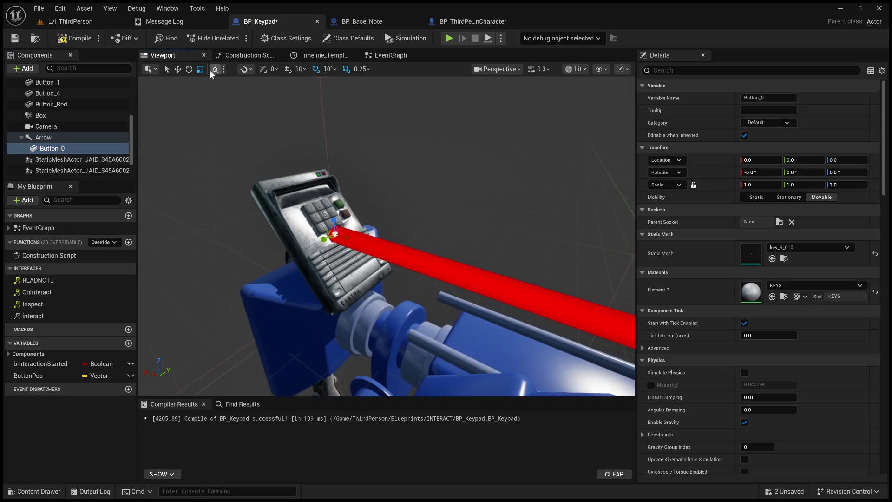
click(178, 69)
key(f)
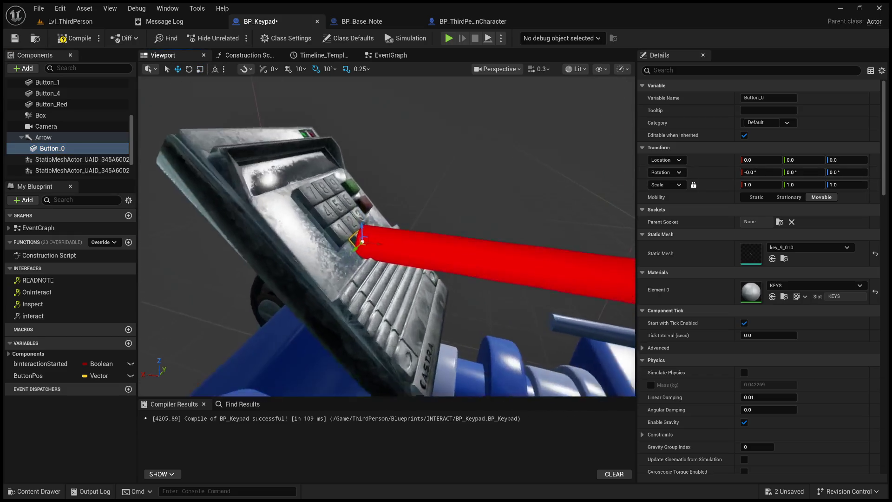
drag(369, 99, 370, 99)
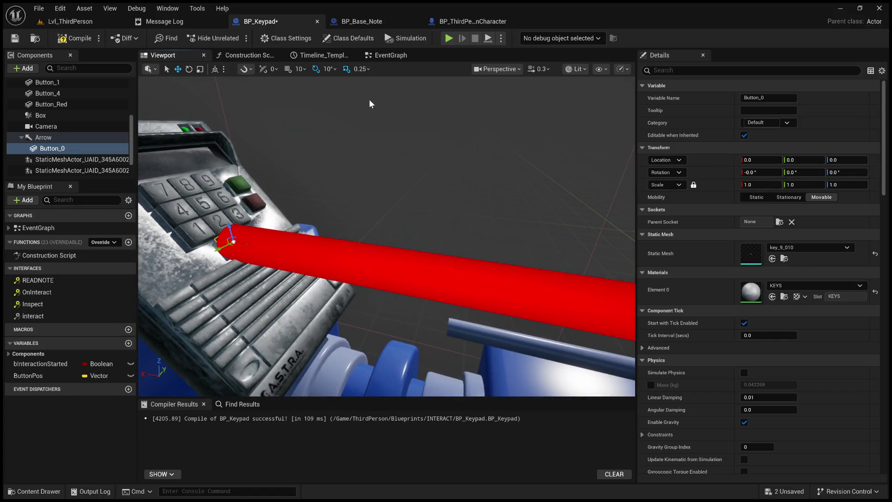
click(388, 55)
drag(390, 290, 584, 305)
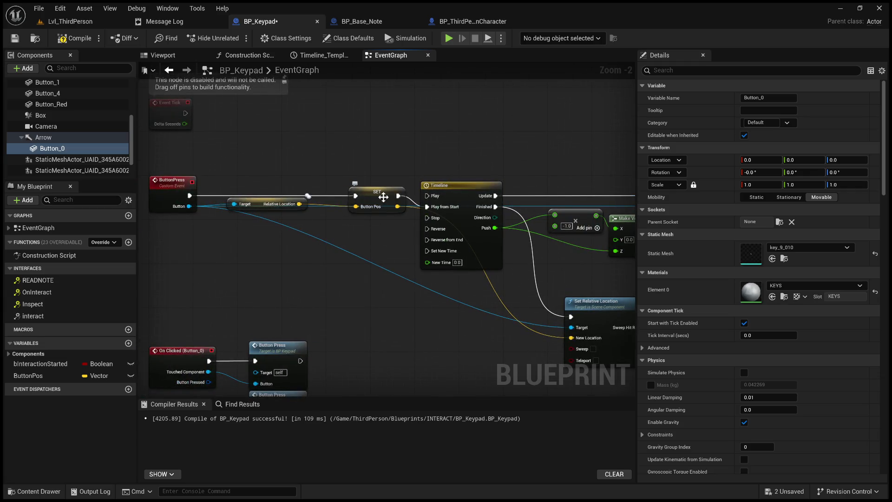
Delete the ButtonPos SET node and the Set Relative Location node.
mouse_move(384, 197)
mouse_down()
mouse_move(209, 150)
mouse_move(353, 132)
mouse_move(300, 121)
mouse_move(310, 117)
mouse_move(336, 117)
mouse_move(285, 147)
mouse_up()
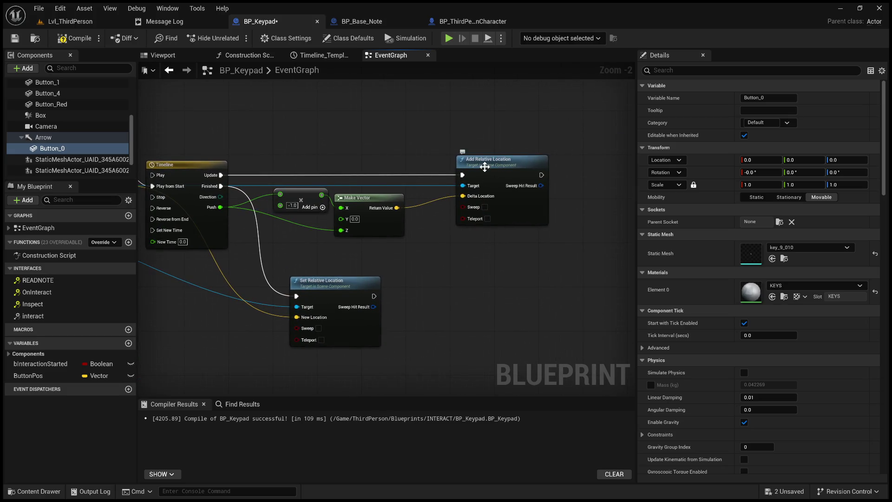
click(472, 159)
mouse_move(414, 145)
mouse_down()
mouse_move(492, 130)
mouse_move(430, 132)
mouse_up()
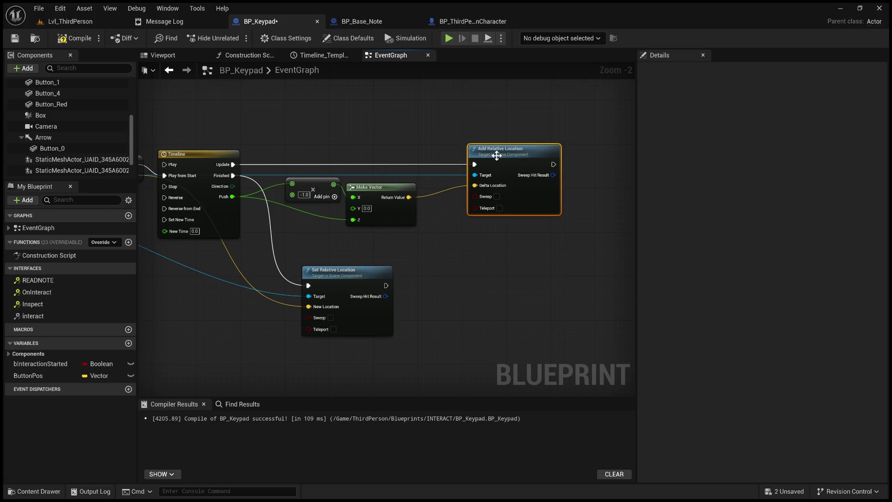
mouse_move(347, 276)
mouse_down()
mouse_move(456, 263)
mouse_move(488, 274)
mouse_move(436, 144)
mouse_up()
click(457, 264)
click(445, 160)
key(Delete)
click(333, 170)
key(Delete)
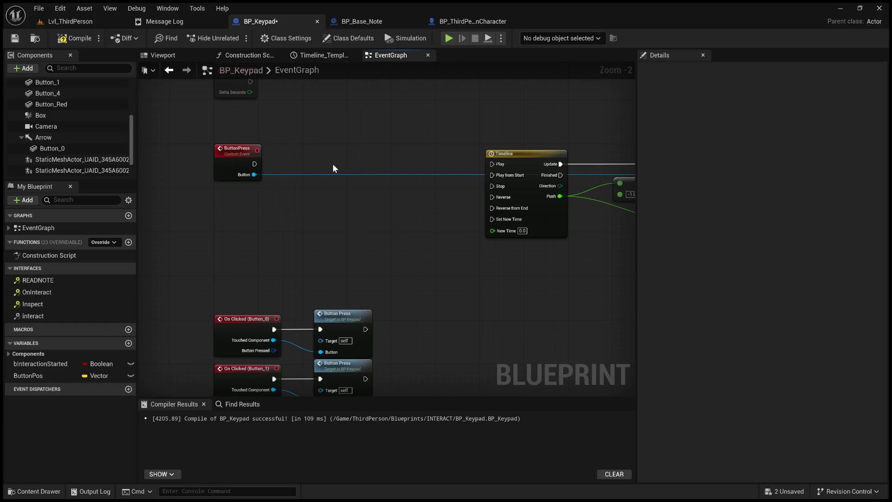
Wire ButtonPress to the Timeline's Play from Start, then delete ButtonPos and Add Relative Location.
drag(255, 164, 511, 175)
click(24, 379)
key(Delete)
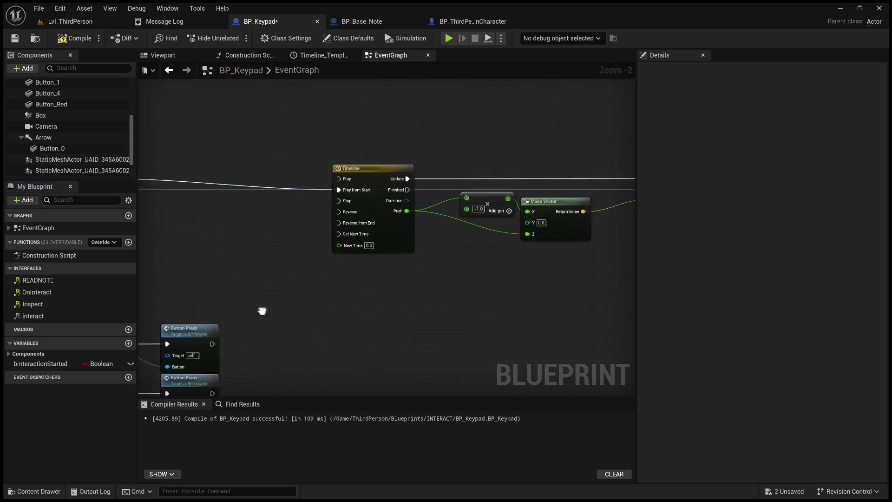
mouse_move(350, 179)
mouse_down()
mouse_move(299, 175)
mouse_move(168, 205)
mouse_up()
click(464, 214)
key(Delete)
drag(375, 254, 461, 212)
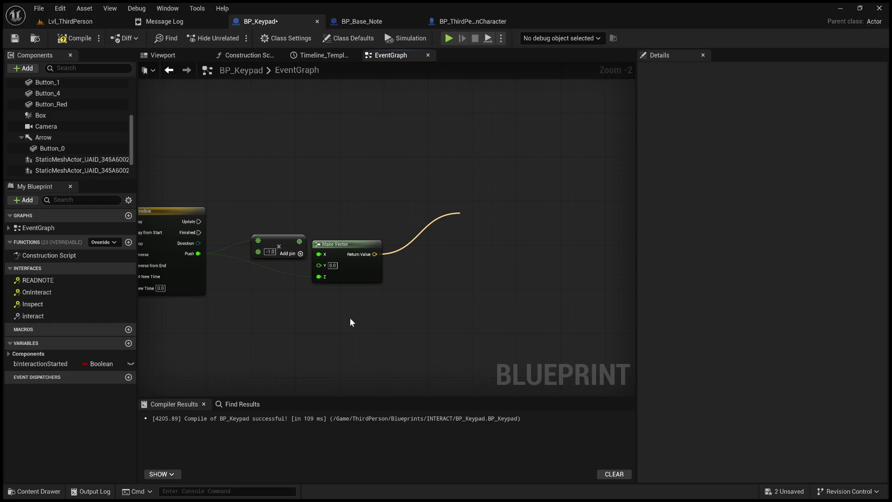
Add a Set Relative Location node for the pressed Button, fed by Make Vector's Return Value.
mouse_move(252, 297)
mouse_down()
mouse_move(339, 295)
mouse_move(301, 279)
mouse_up()
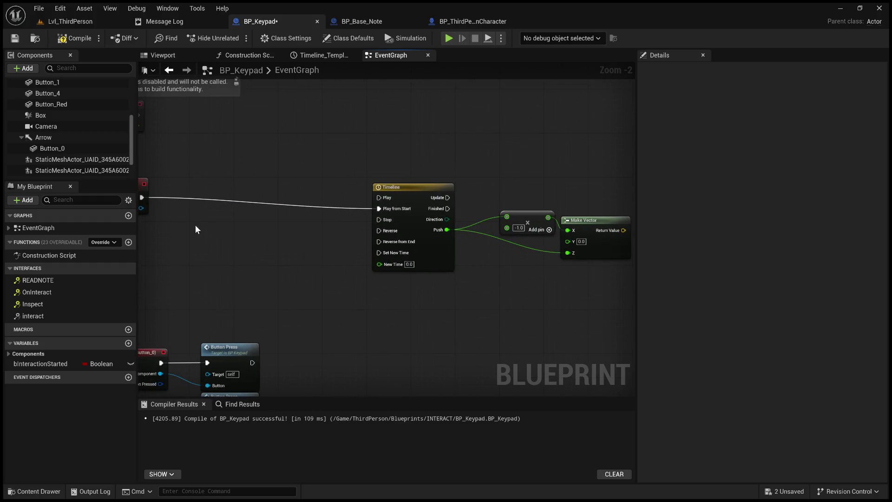
drag(142, 209, 274, 171)
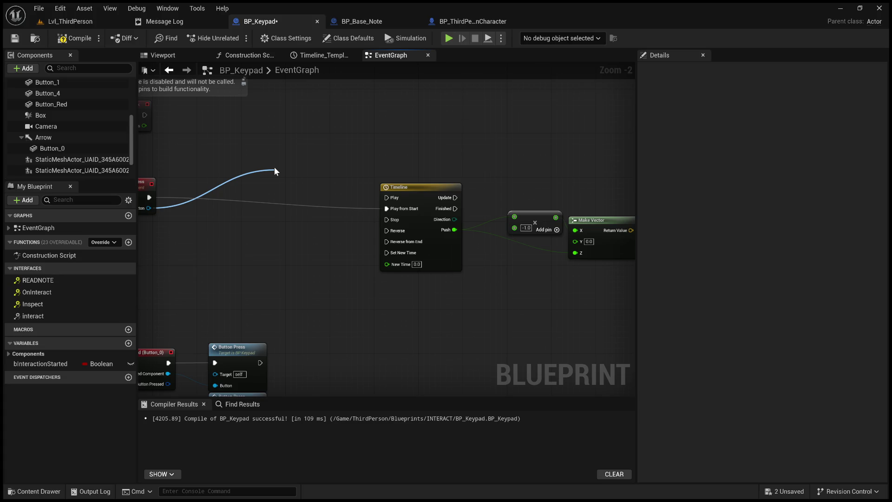
drag(386, 188, 259, 235)
scroll(197, 205, down, 4)
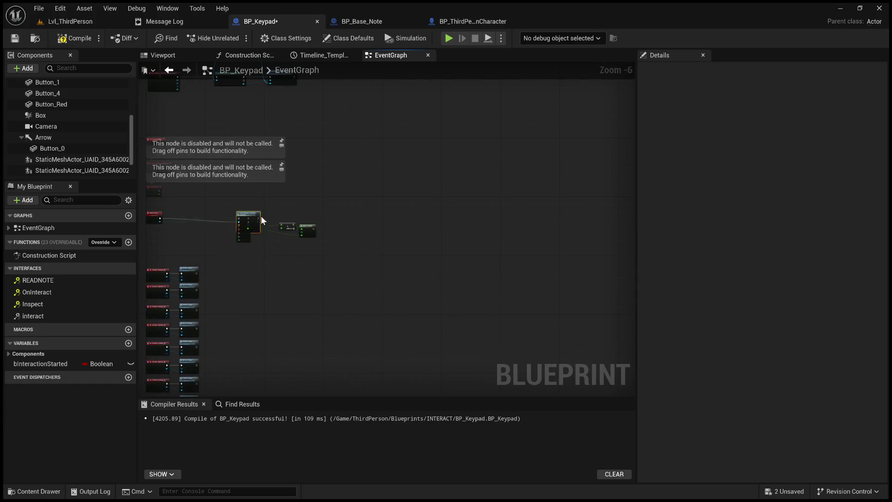
scroll(283, 241, up, 3)
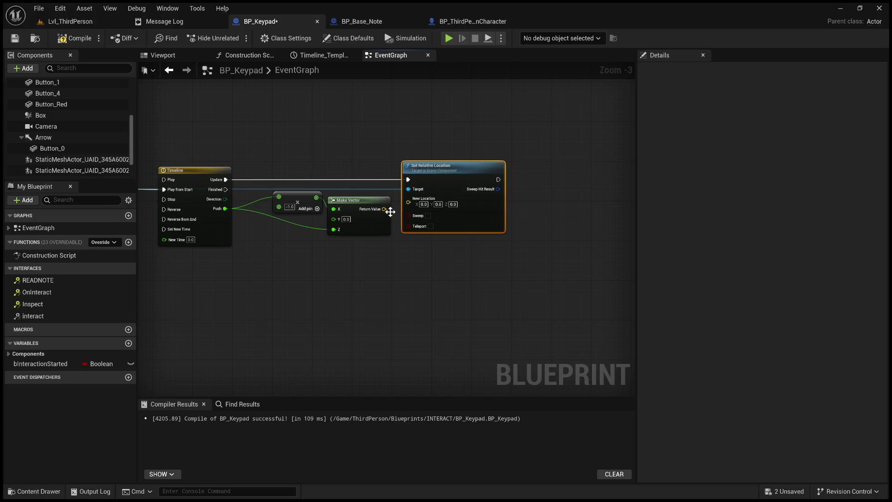
drag(383, 209, 409, 202)
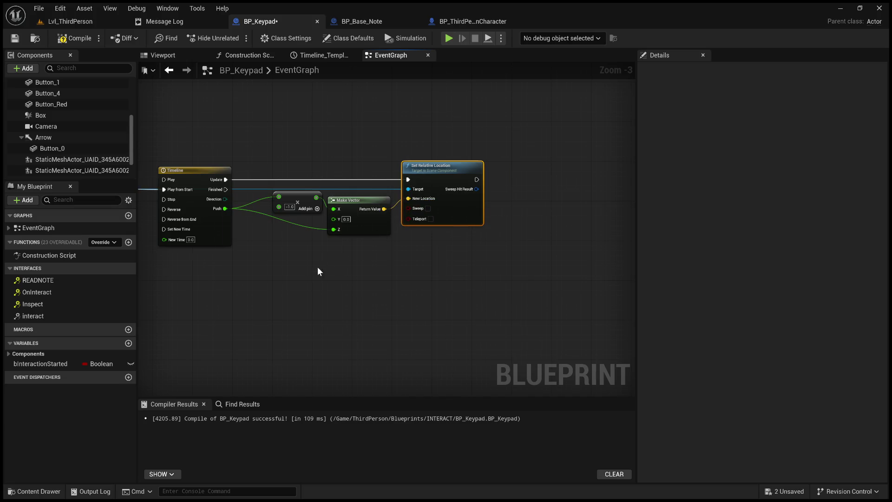
Tidy the -1.0 multiply and Make Vector nodes, then show the Timeline's Push curve.
scroll(317, 267, up, 1)
scroll(426, 279, up, 1)
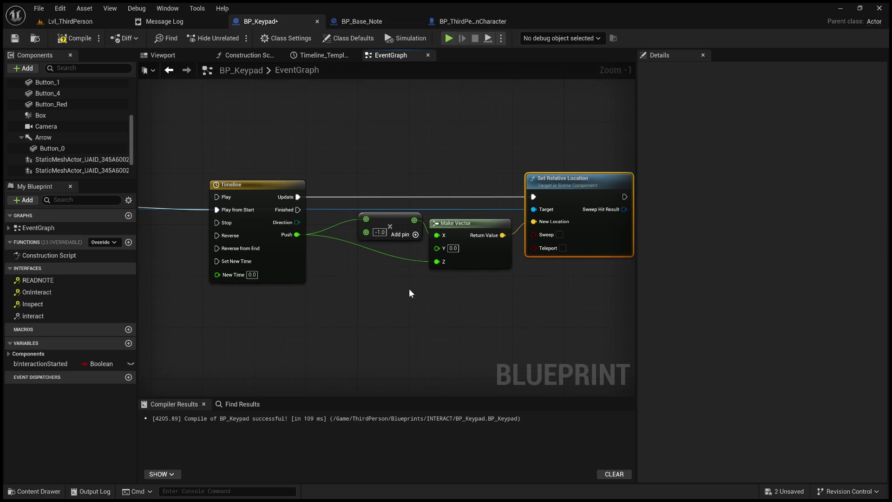
mouse_move(277, 159)
mouse_down()
mouse_move(343, 126)
mouse_move(322, 117)
mouse_move(293, 147)
mouse_move(281, 147)
mouse_up()
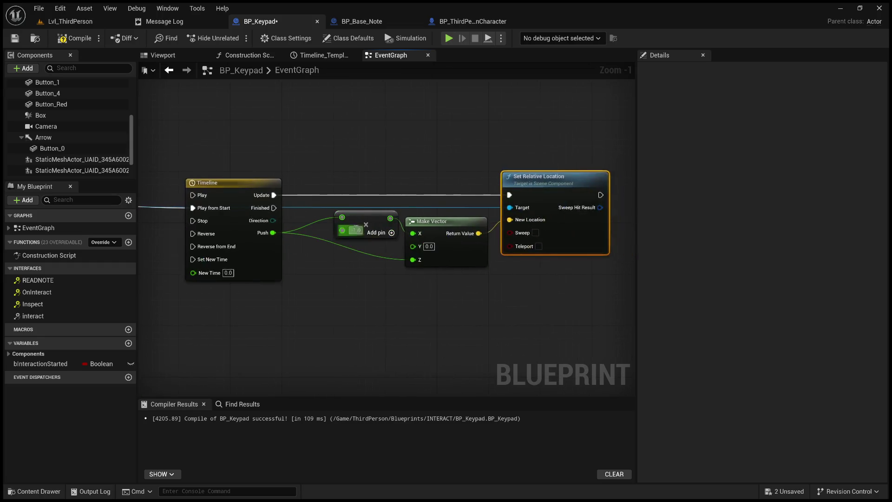
drag(369, 215, 342, 230)
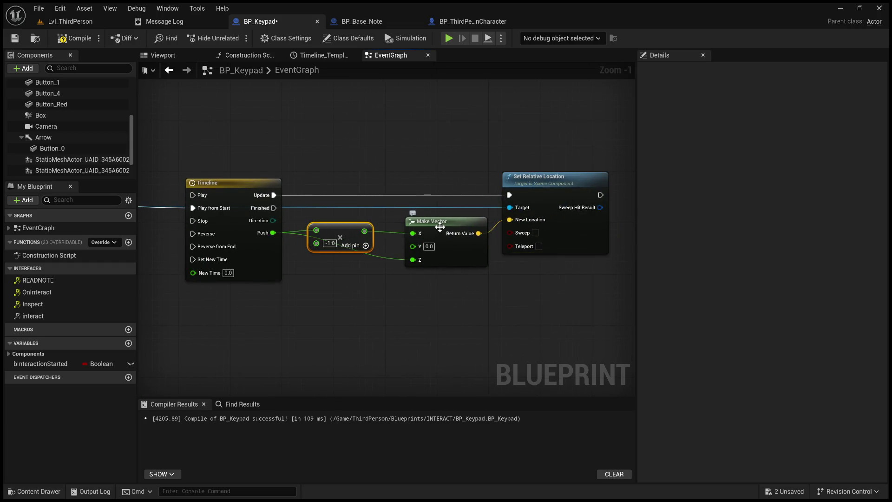
drag(442, 230, 434, 237)
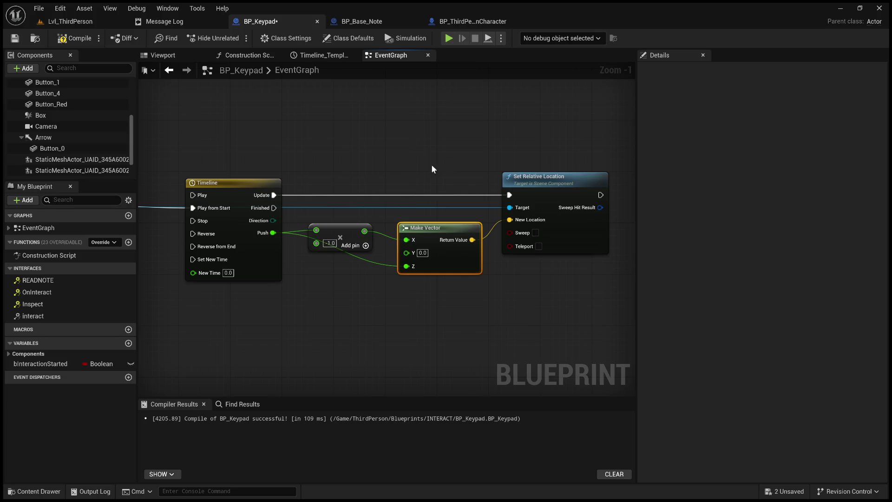
click(320, 58)
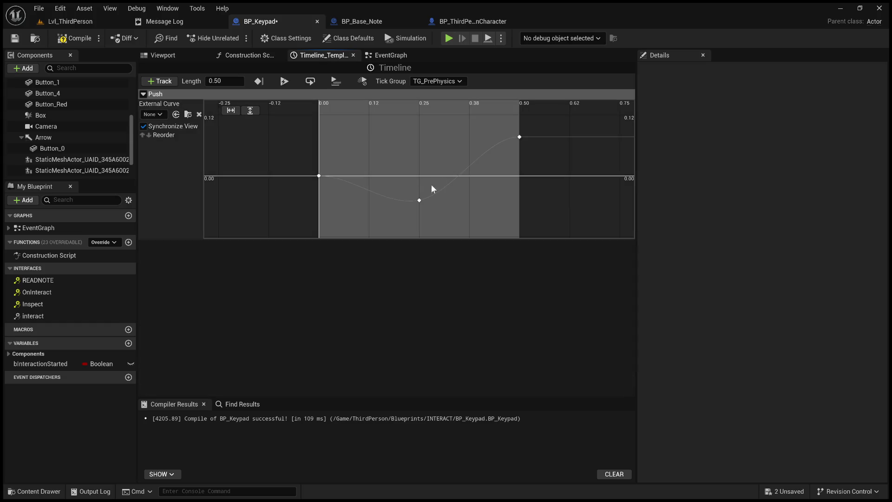
Set the Push curve's 0.5-second keyframe value to 0.0, then return to the keypad preview.
click(519, 138)
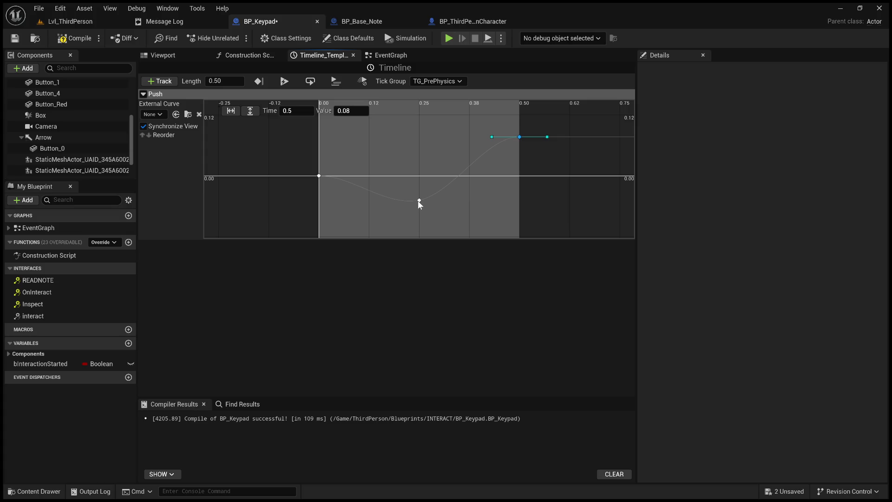
click(353, 113)
text(0)
key(Return)
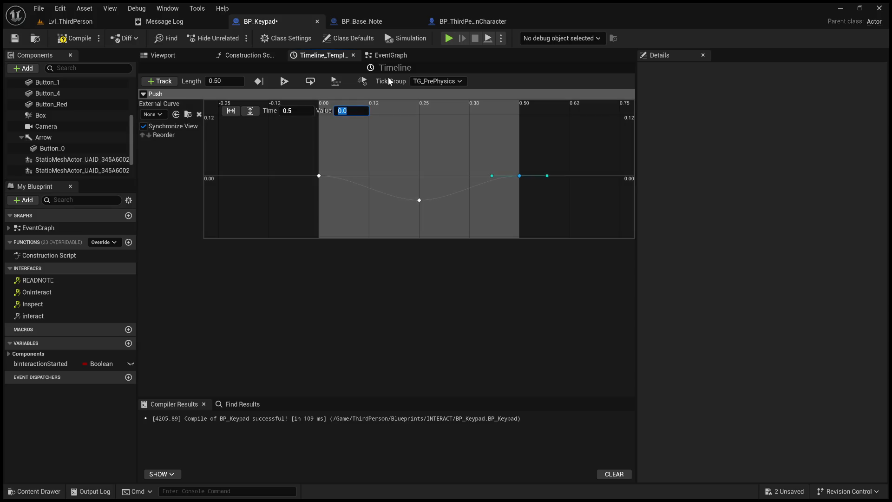
click(419, 201)
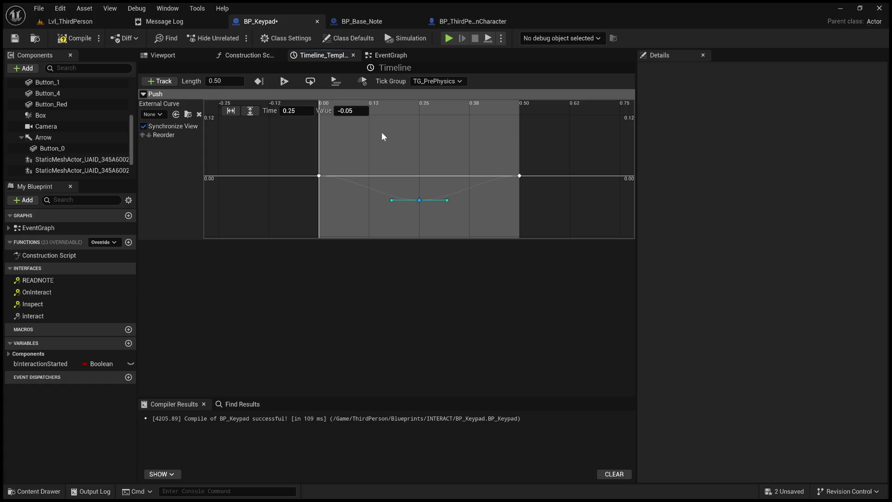
click(390, 55)
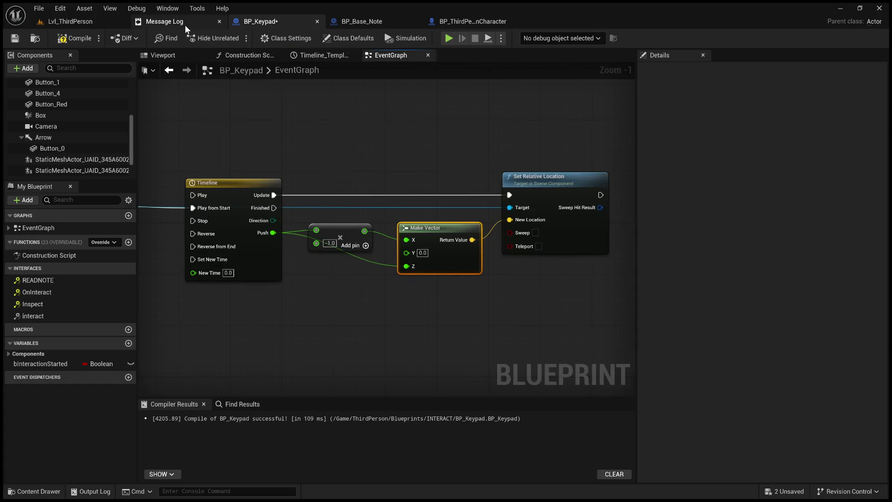
click(181, 55)
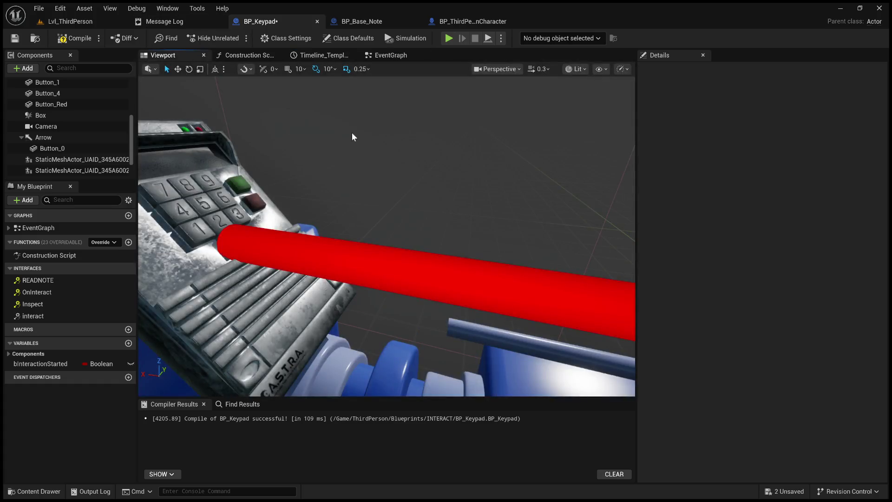
click(77, 149)
mouse_move(326, 232)
mouse_down()
mouse_move(363, 242)
mouse_move(289, 233)
mouse_move(233, 247)
mouse_up()
drag(344, 236, 344, 237)
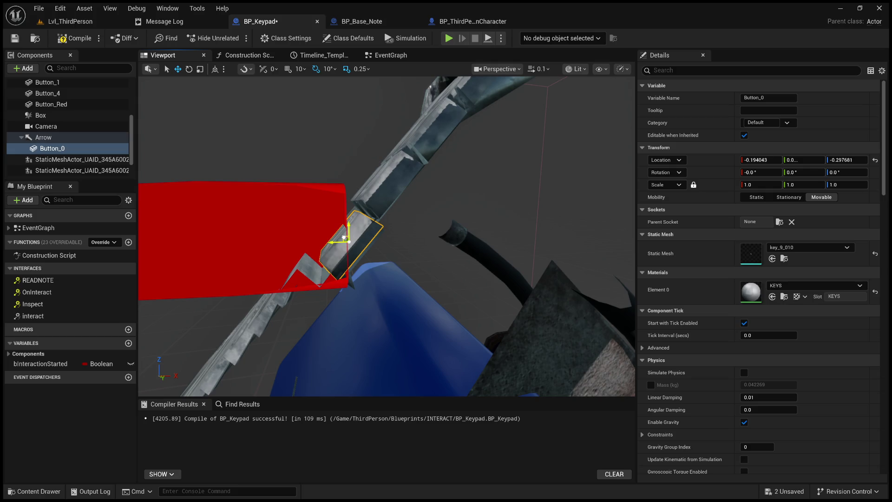
key(ctrl+z)
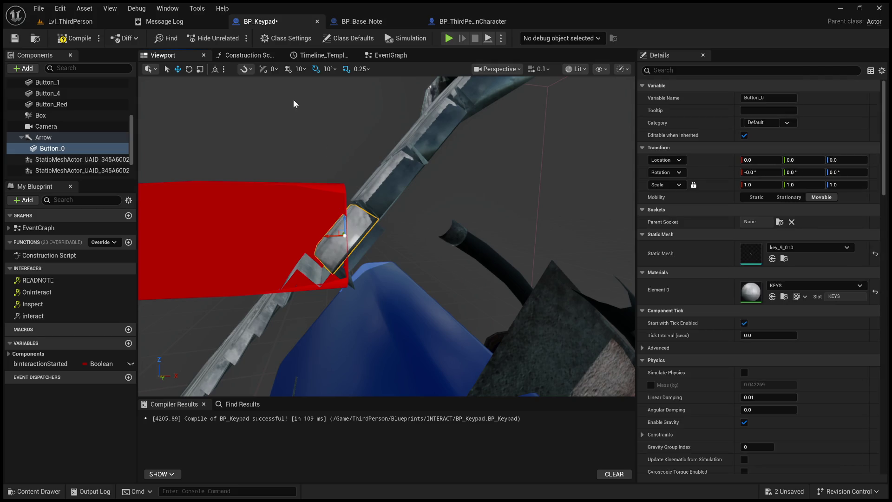
click(390, 55)
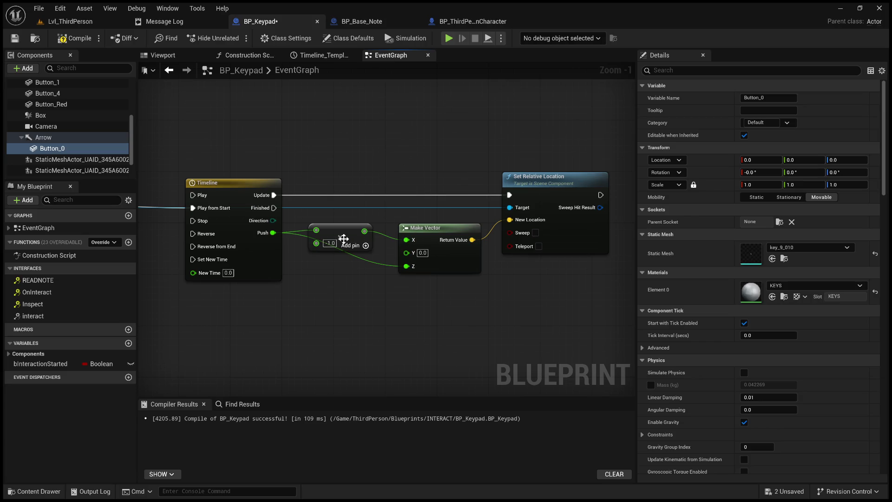
Disconnect the -1.0 multiply node and feed the Timeline's Push directly into Make Vector X.
mouse_move(339, 229)
mouse_down()
mouse_move(352, 242)
mouse_move(351, 215)
mouse_move(332, 317)
mouse_move(290, 309)
mouse_move(358, 301)
mouse_move(393, 285)
mouse_up()
alt+click(381, 289)
drag(273, 220, 411, 239)
drag(274, 233, 409, 248)
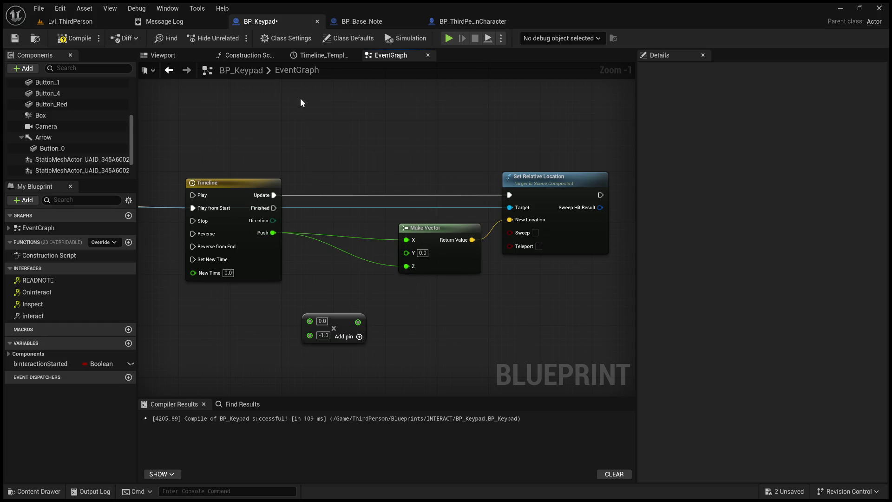
Check Button_0 in the viewport, then review the ButtonPress, Timeline and BeginPlay nodes.
click(161, 55)
click(340, 243)
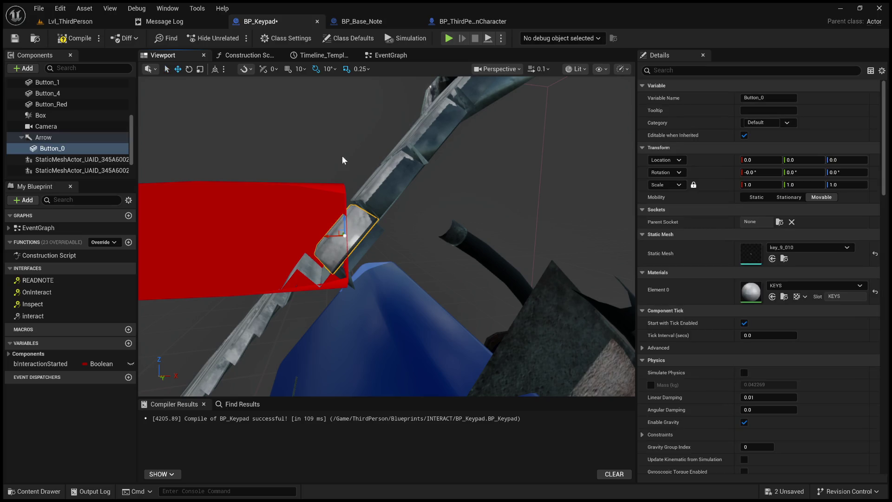
click(388, 55)
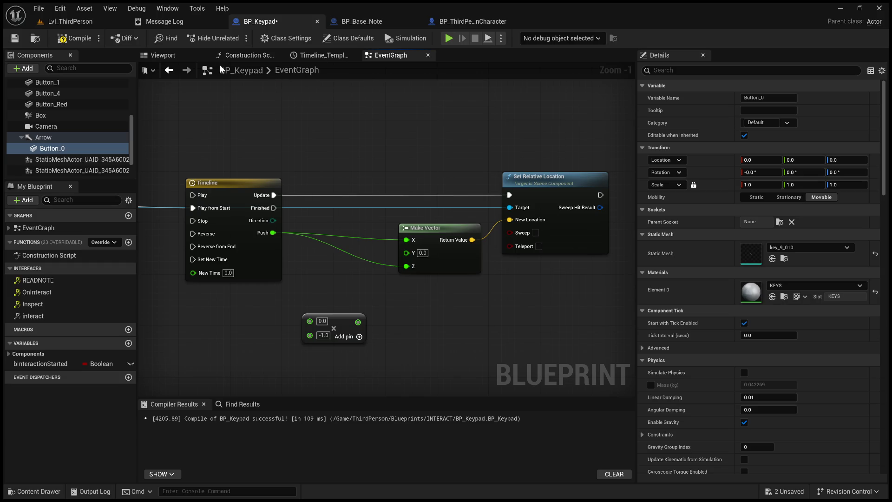
mouse_move(370, 167)
mouse_down()
mouse_move(403, 179)
mouse_move(477, 176)
mouse_up()
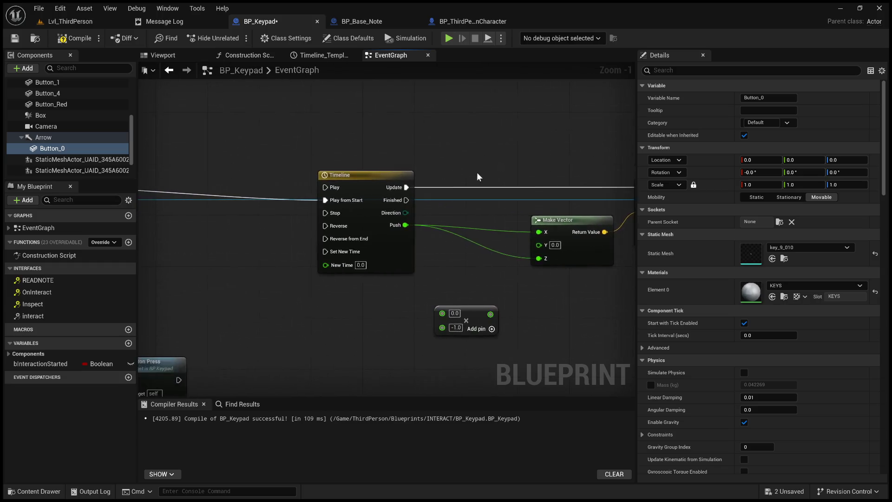
scroll(478, 175, down, 3)
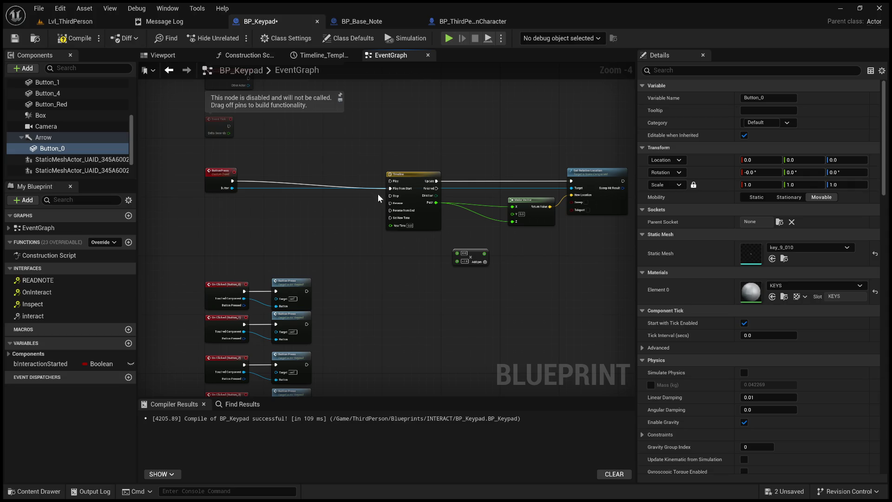
mouse_move(330, 161)
mouse_down()
mouse_move(311, 216)
mouse_move(285, 170)
mouse_up()
scroll(311, 216, up, 1)
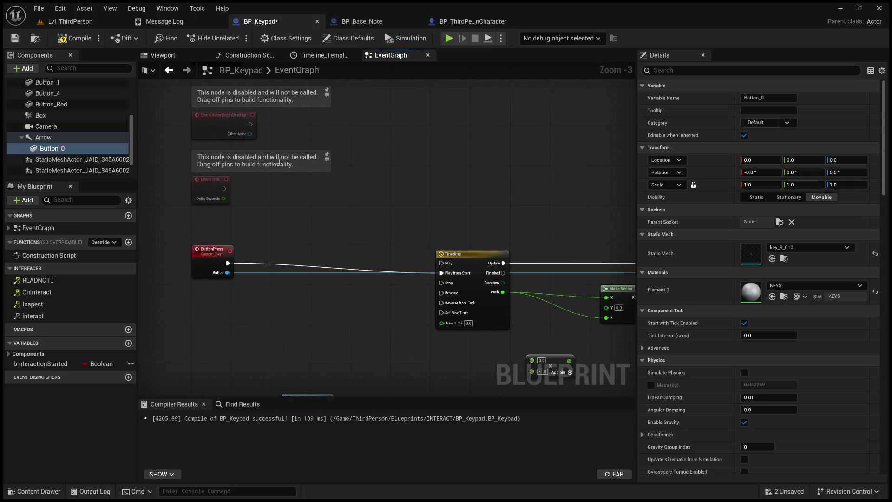
drag(250, 197, 249, 304)
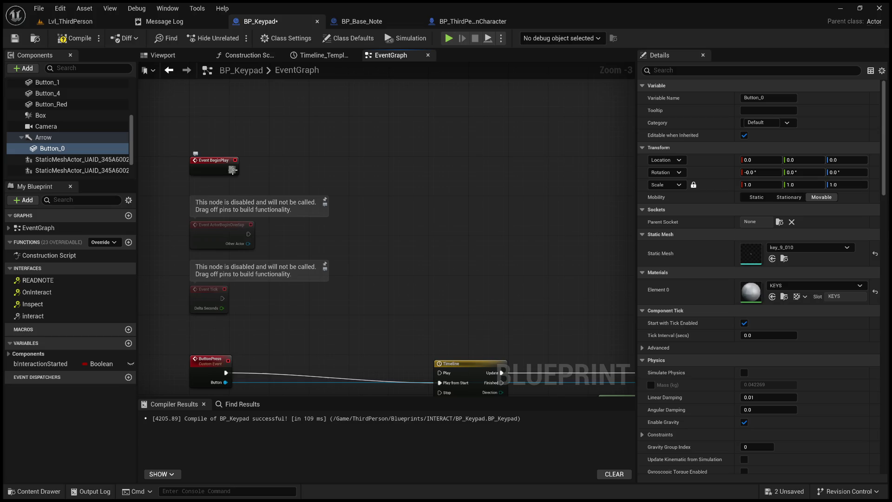
drag(454, 351, 455, 273)
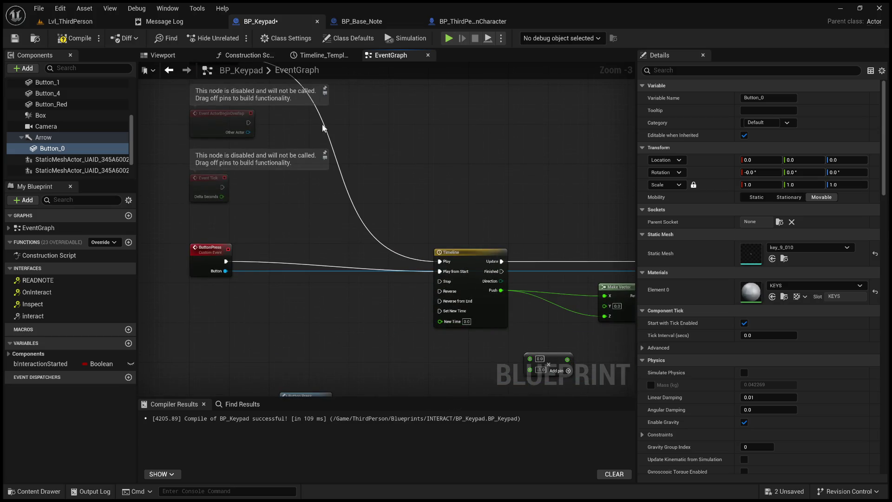
Orbit out to see the whole keypad in the Viewport and select the Arrow component.
click(160, 55)
drag(320, 138, 270, 149)
mouse_move(427, 145)
mouse_down()
mouse_move(418, 154)
mouse_move(427, 145)
mouse_move(409, 123)
mouse_up()
click(54, 138)
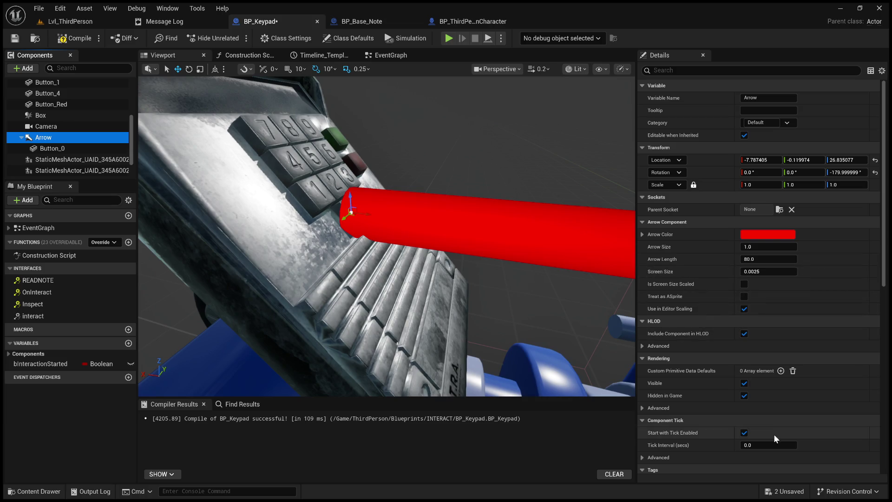
Uncheck the Arrow's Visible property, then start and stop Simulation to check the preview.
click(744, 309)
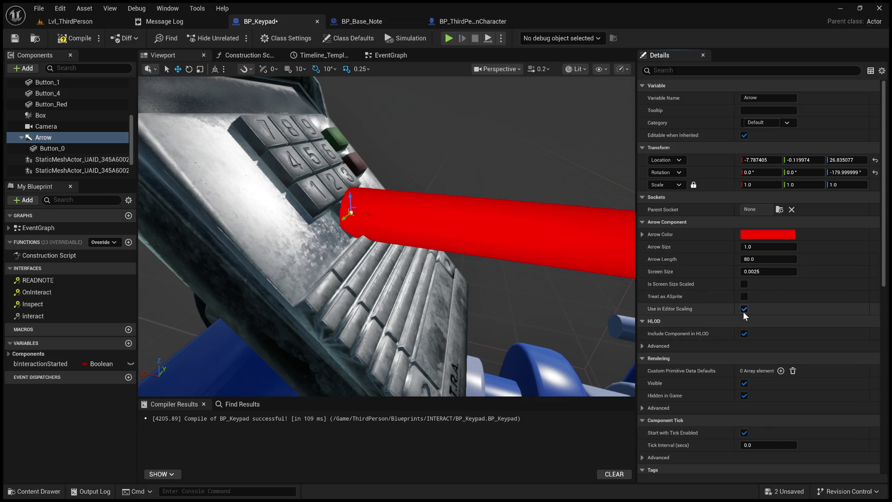
click(745, 384)
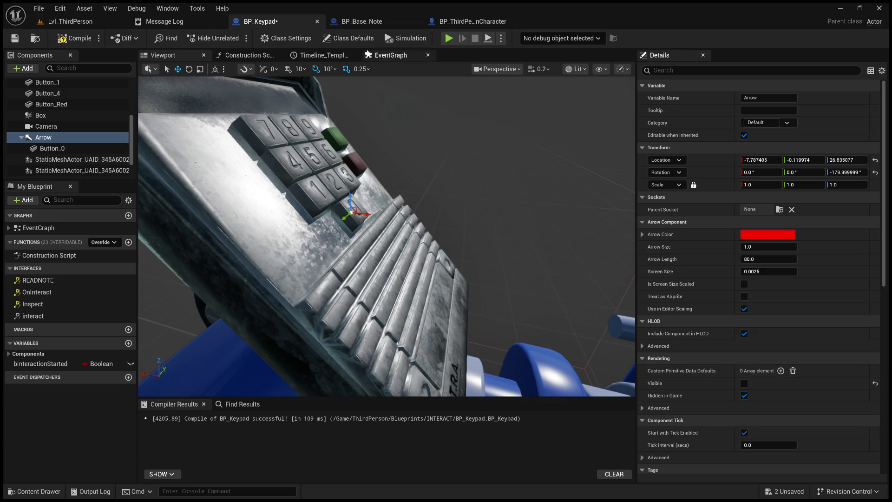
click(406, 39)
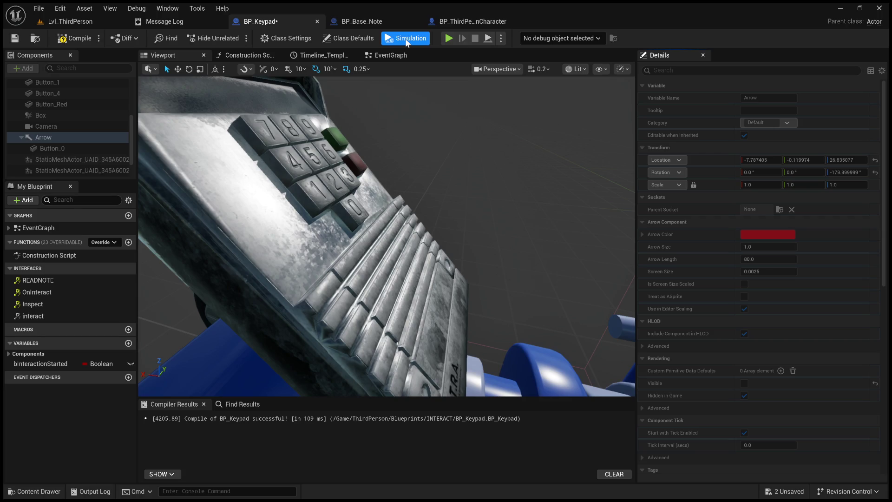
click(406, 39)
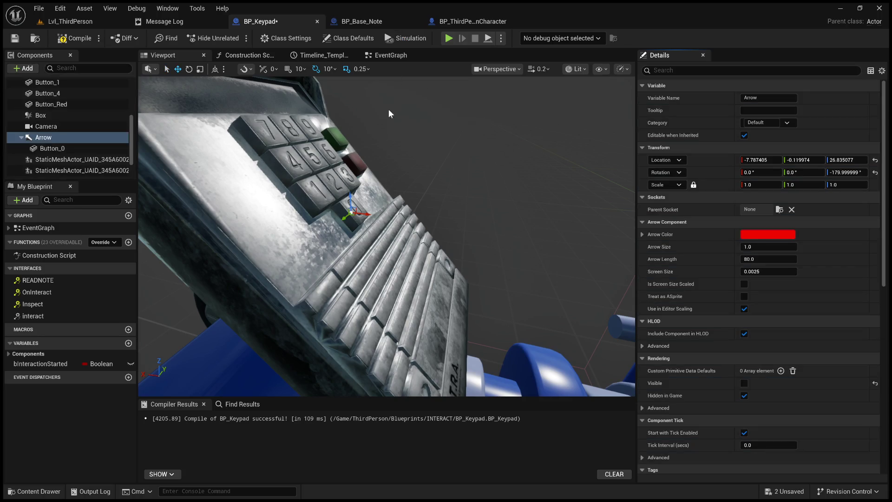
scroll(392, 186, up, 3)
Pan the event graph over to the Set Relative Location node.
click(387, 55)
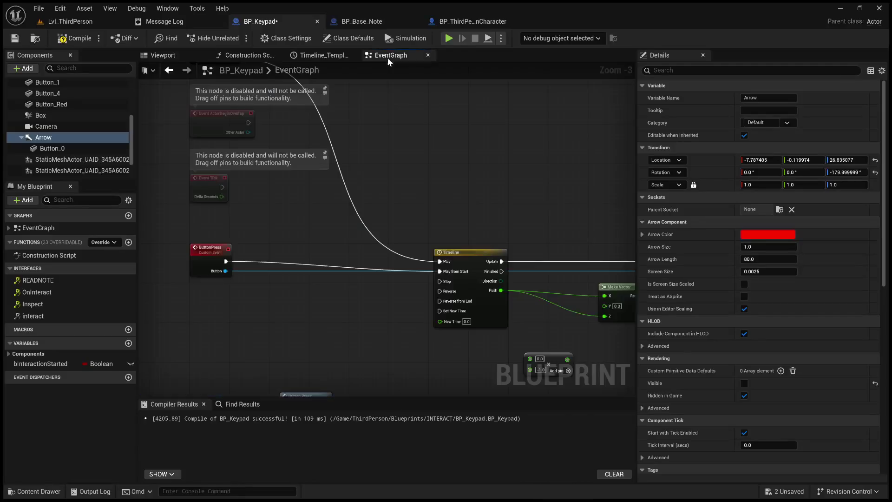
drag(362, 158, 219, 151)
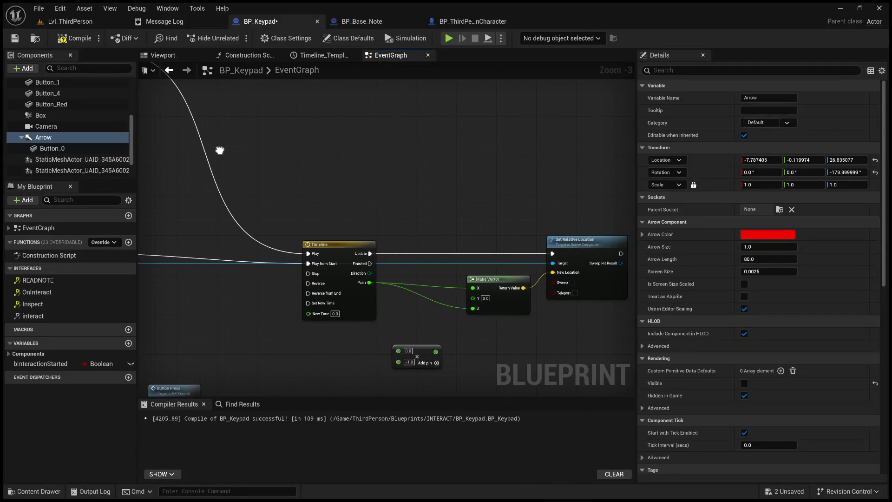
drag(445, 281, 411, 283)
Change the Push curve's middle key to -0.5 and recompile BP_Keypad.
click(338, 55)
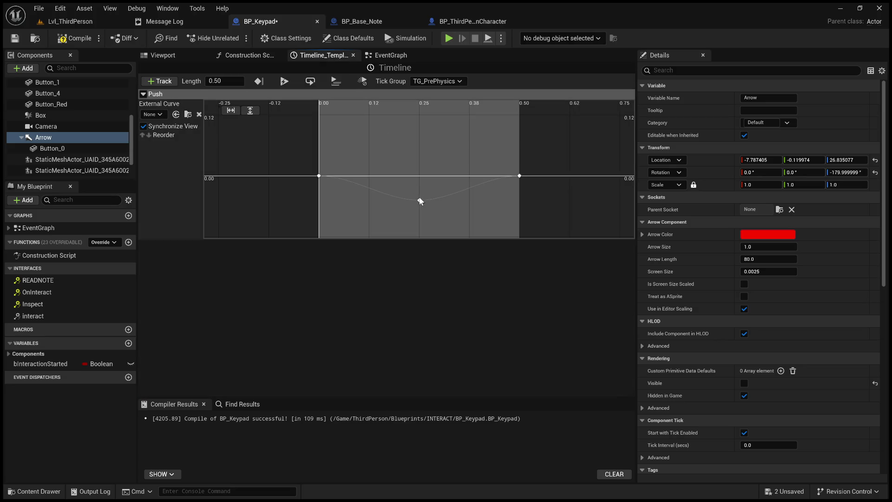
click(420, 201)
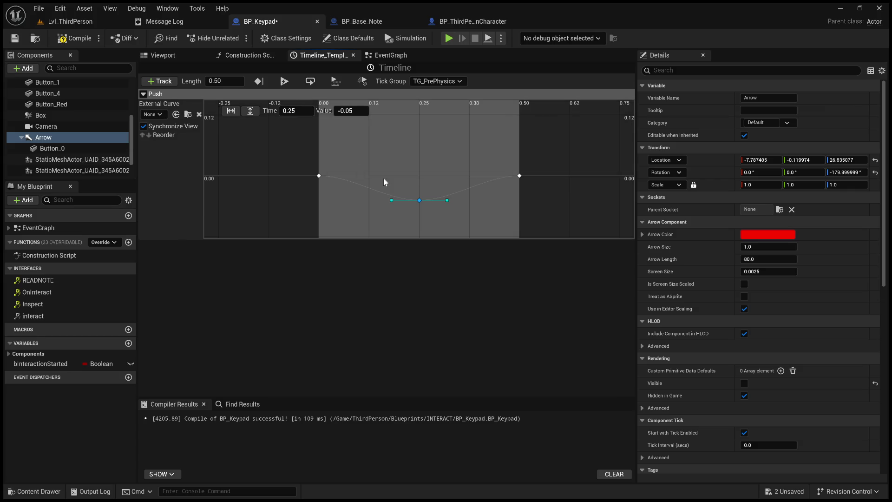
click(362, 112)
click(362, 111)
key(BackSpace)
key(Return)
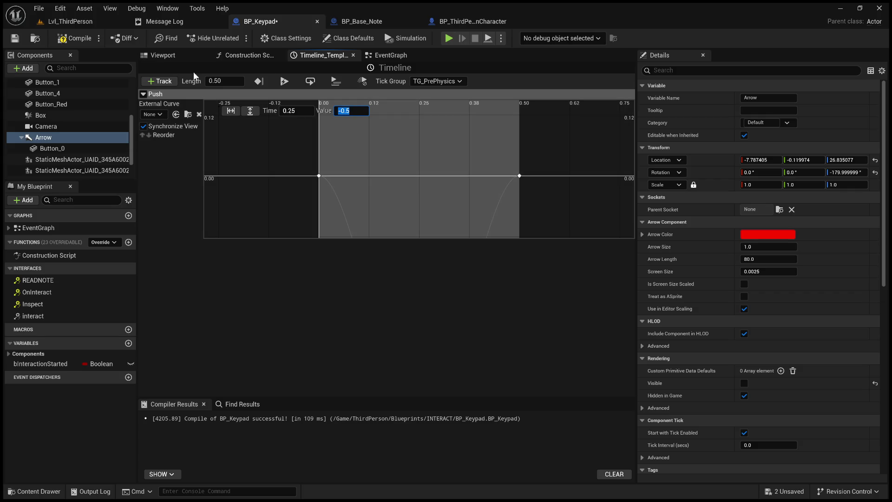
click(79, 40)
click(185, 55)
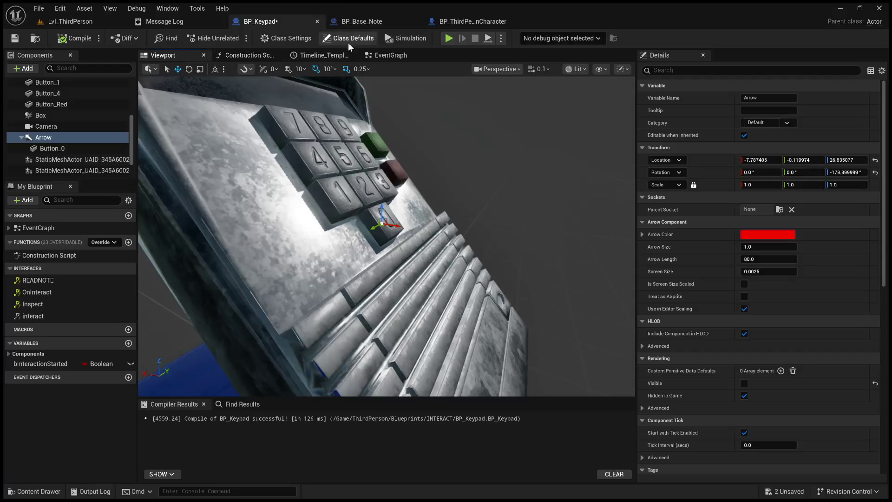
click(408, 40)
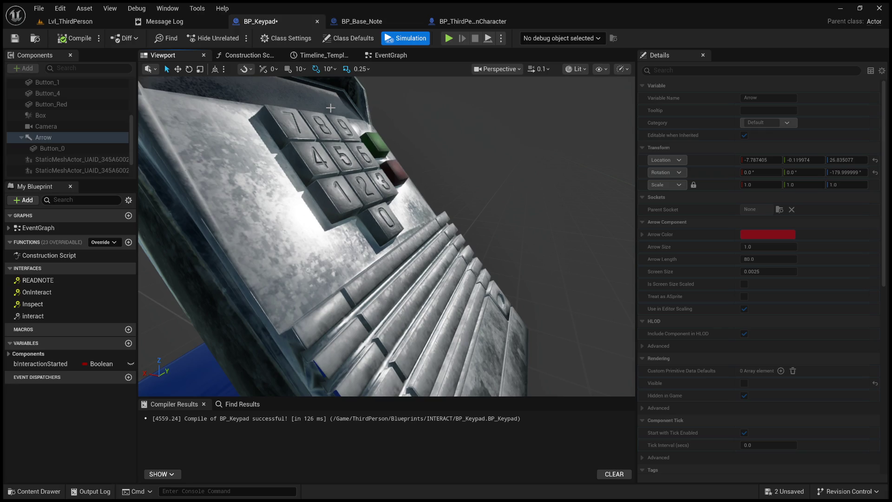
click(407, 44)
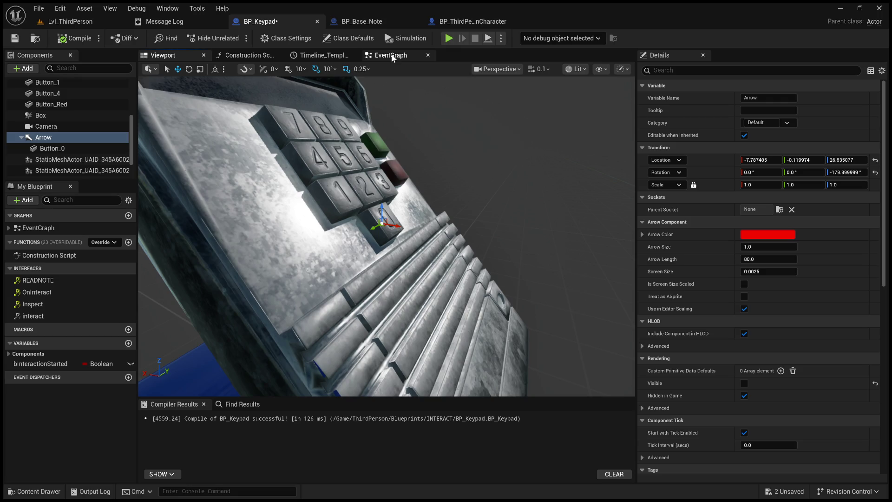
click(392, 57)
Test the keypad by toggling simulation from the event graph and the 3D preview.
mouse_move(429, 164)
mouse_down()
mouse_move(508, 143)
mouse_move(428, 145)
mouse_move(566, 195)
mouse_move(612, 251)
mouse_move(527, 149)
mouse_move(435, 151)
mouse_up()
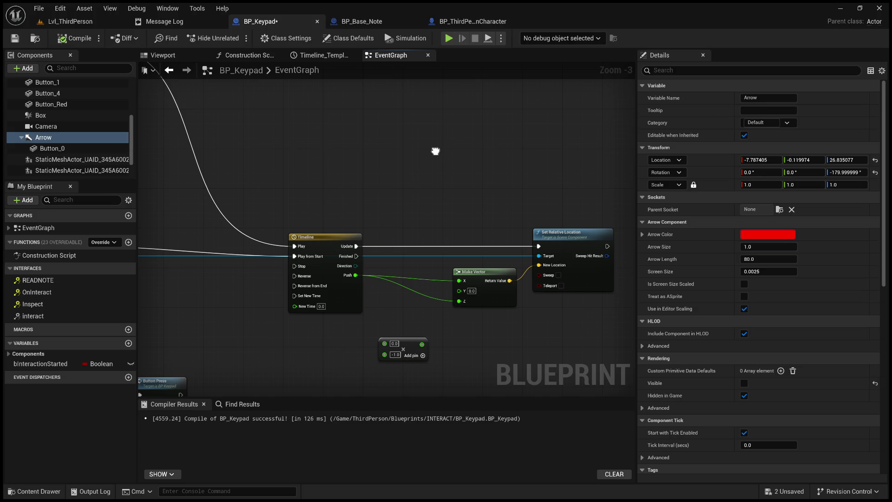
scroll(445, 167, up, 2)
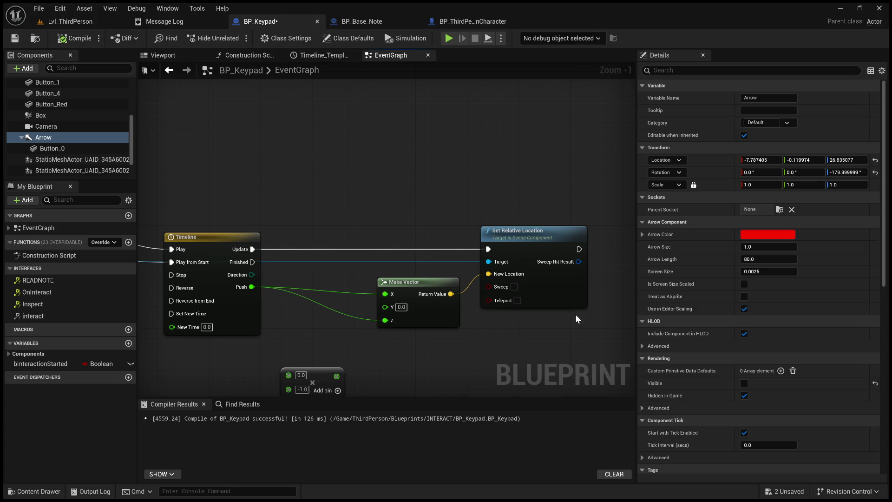
mouse_move(389, 257)
mouse_down()
mouse_move(432, 242)
mouse_move(338, 245)
mouse_move(514, 214)
mouse_up()
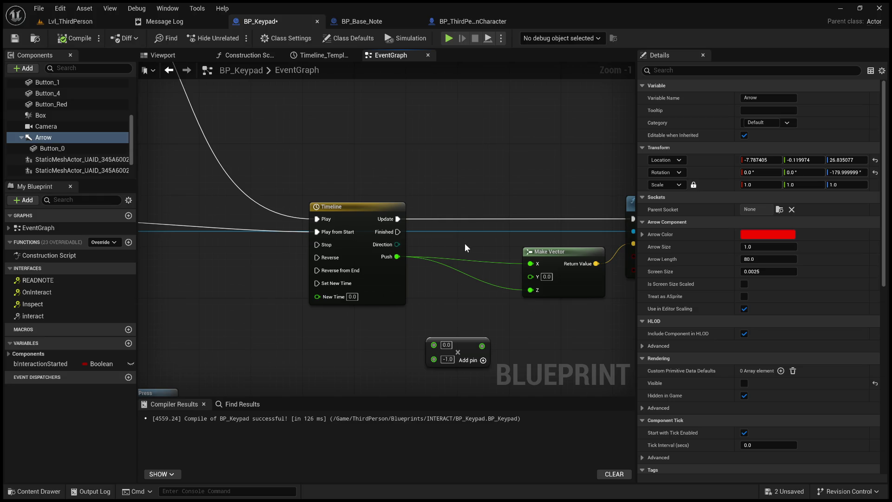
scroll(467, 244, down, 3)
scroll(571, 220, up, 1)
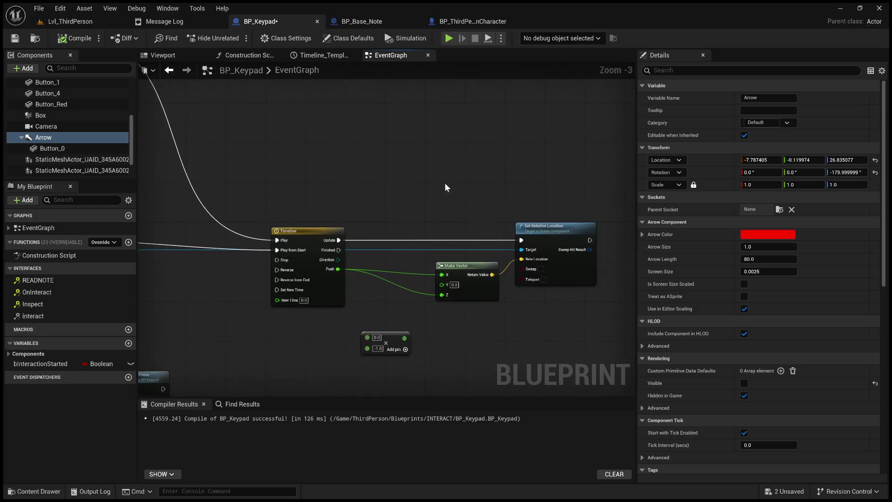
click(412, 38)
mouse_move(321, 155)
mouse_down()
mouse_move(407, 229)
mouse_move(600, 323)
mouse_move(368, 120)
mouse_move(361, 131)
mouse_move(490, 206)
mouse_move(479, 261)
mouse_move(384, 124)
mouse_move(371, 317)
mouse_move(383, 401)
mouse_move(359, 165)
mouse_move(375, 235)
mouse_up()
click(402, 38)
scroll(387, 185, down, 2)
scroll(375, 236, up, 1)
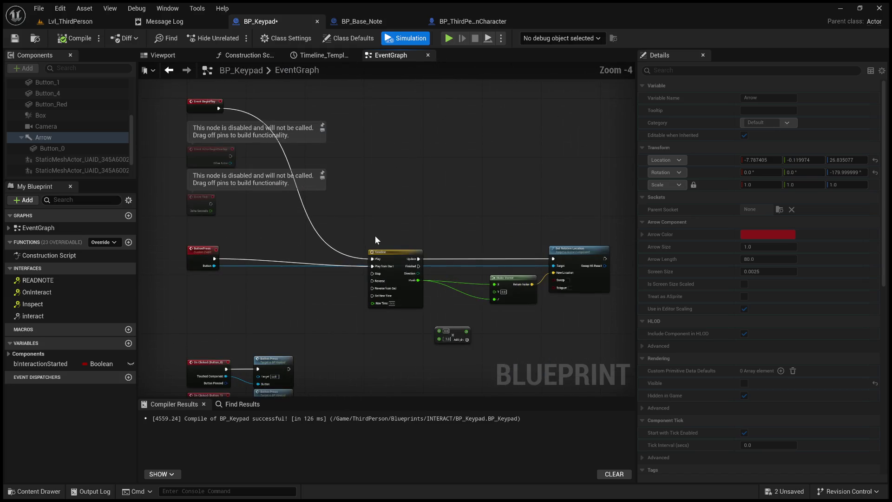
click(401, 39)
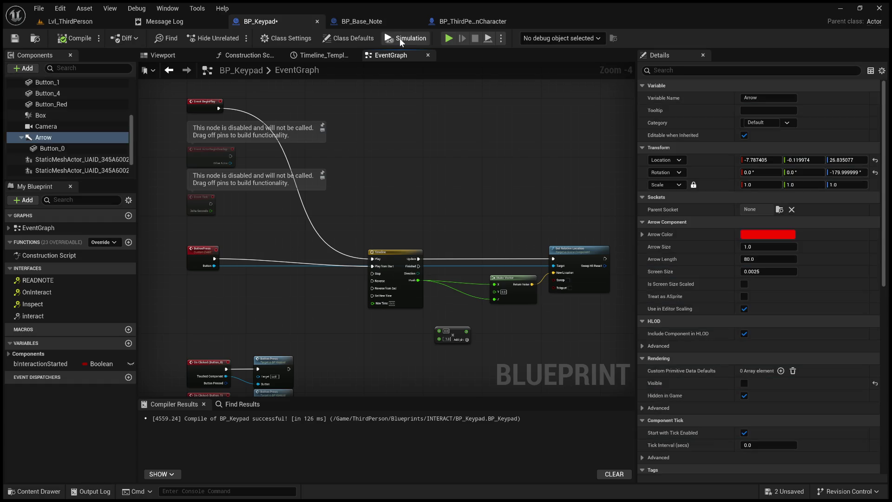
click(163, 56)
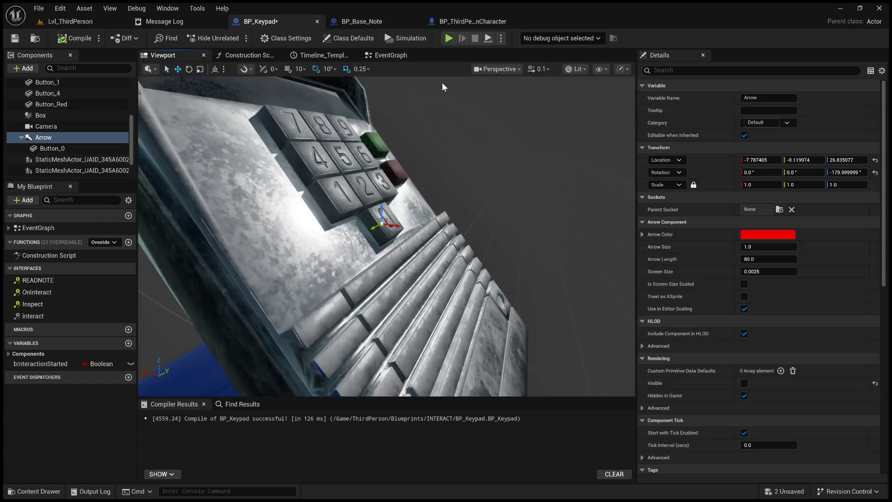
click(406, 40)
click(406, 41)
Back in the event graph, move Make Vector closer to the Timeline.
click(386, 58)
scroll(368, 153, up, 3)
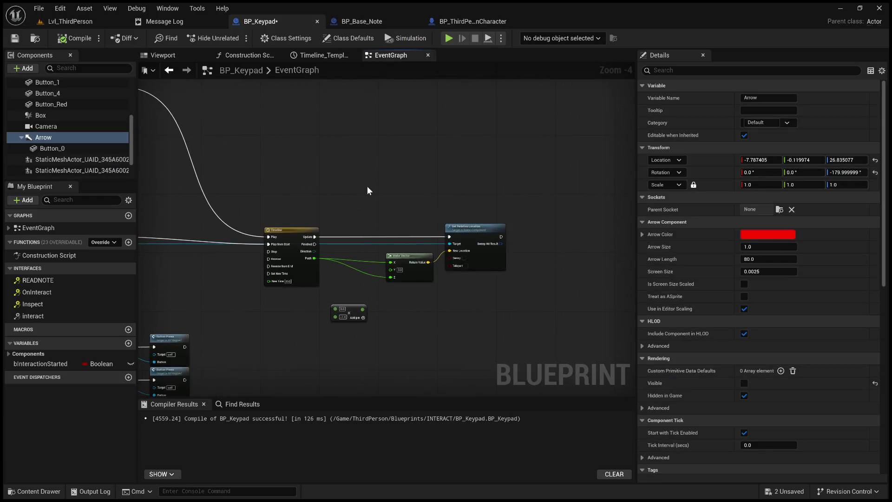
scroll(369, 188, up, 2)
mouse_move(370, 186)
mouse_down()
mouse_move(440, 185)
mouse_move(425, 139)
mouse_move(370, 130)
mouse_move(452, 135)
mouse_move(542, 158)
mouse_move(404, 153)
mouse_up()
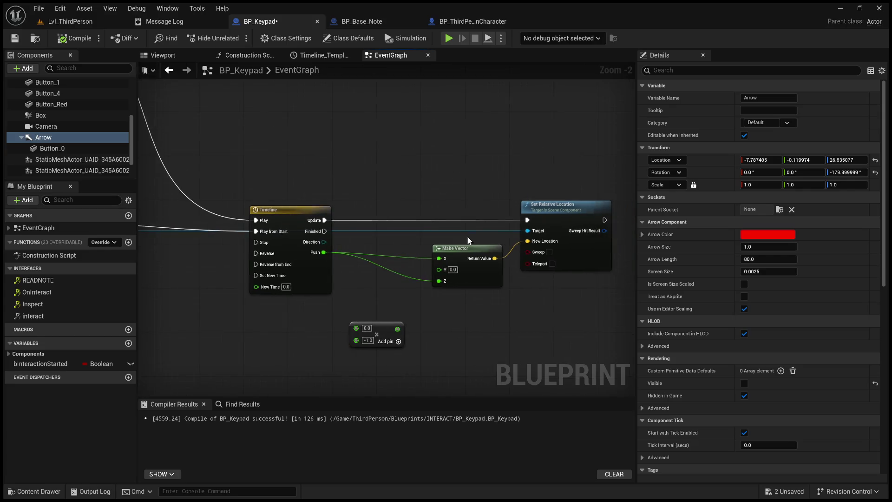
drag(467, 258, 422, 252)
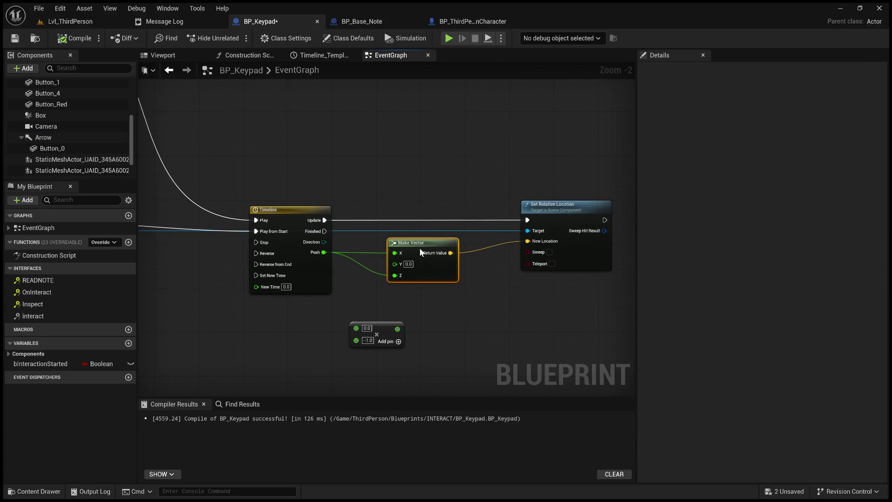
Add a Button_0 getter node beside the Timeline and Set Relative Location chain.
scroll(347, 263, up, 2)
mouse_move(348, 263)
mouse_down()
mouse_move(336, 289)
mouse_move(287, 293)
mouse_move(558, 282)
mouse_move(762, 287)
mouse_move(614, 299)
mouse_up()
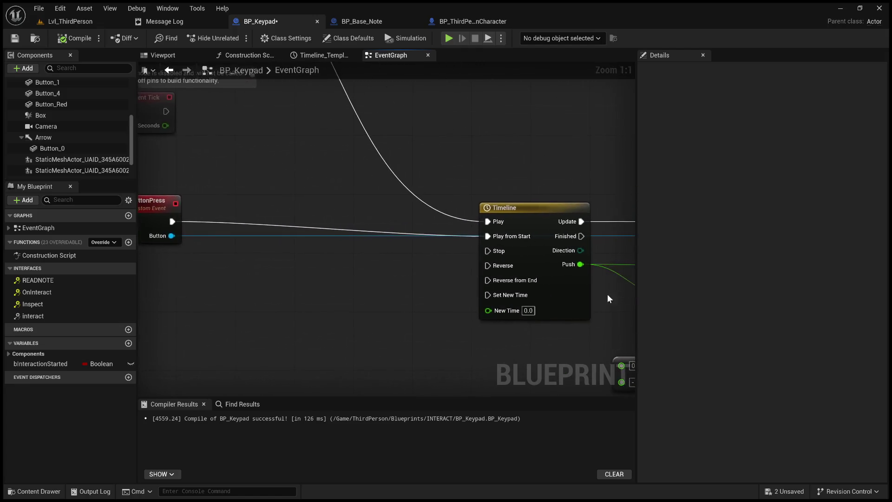
scroll(614, 297, down, 3)
click(52, 149)
mouse_move(446, 179)
mouse_down()
mouse_move(447, 156)
mouse_move(581, 218)
mouse_move(565, 241)
mouse_move(619, 253)
mouse_up()
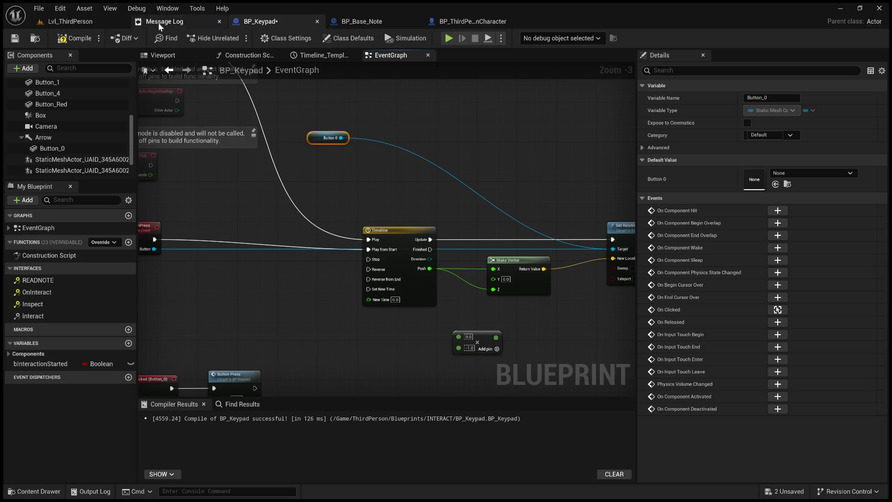
Compile the keypad Blueprint and test it in simulation from the 3D preview.
click(174, 55)
click(402, 40)
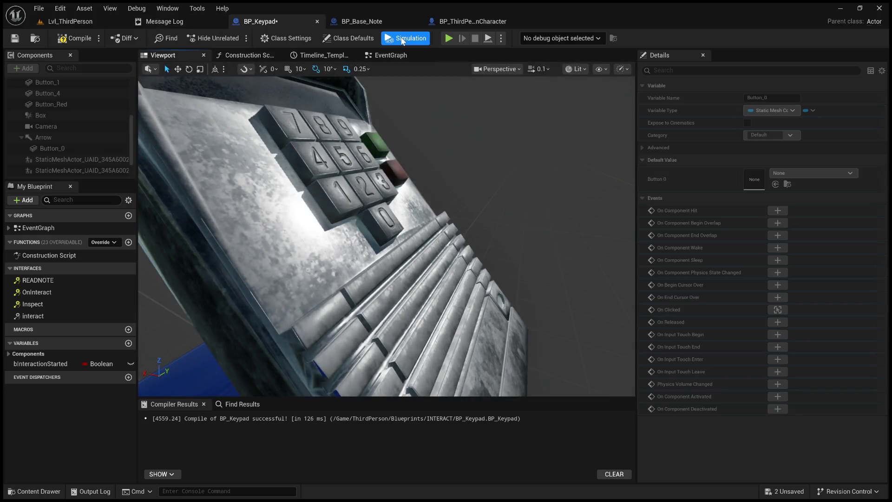
click(75, 38)
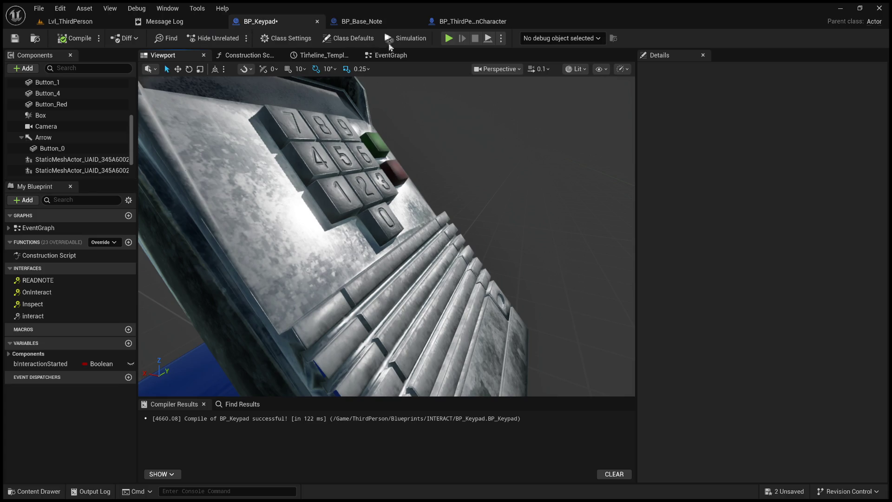
click(405, 41)
click(405, 40)
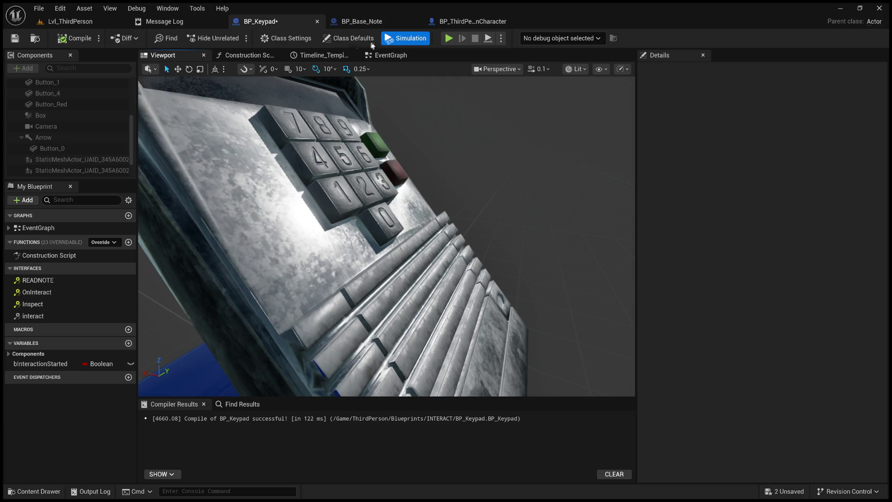
click(405, 39)
Delete the Button_0 getter and break BeginPlay's link to the Timeline's Play input.
click(390, 55)
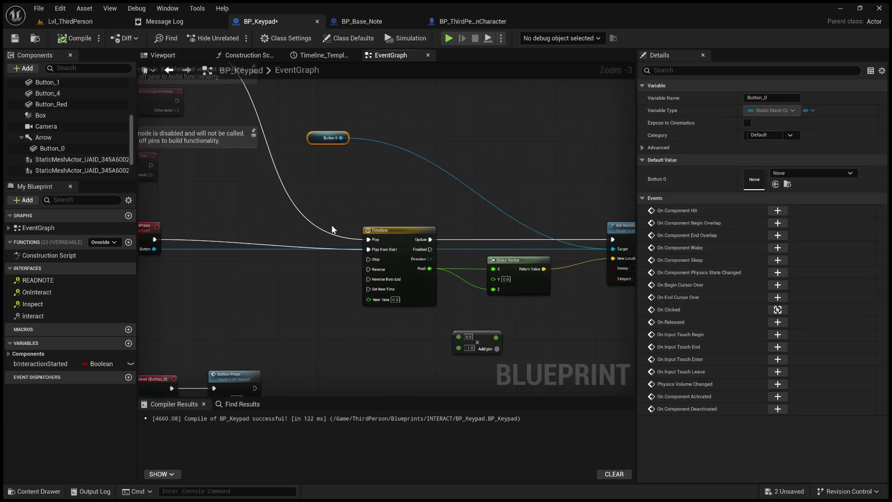
key(Delete)
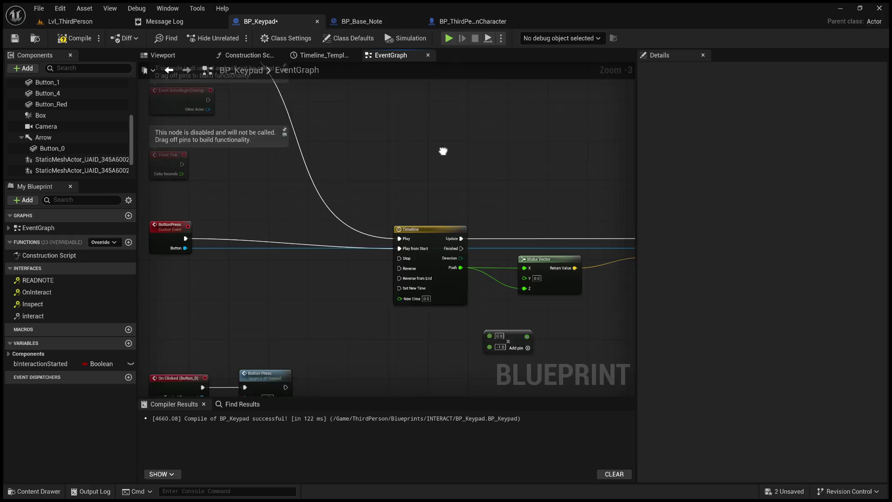
click(412, 304)
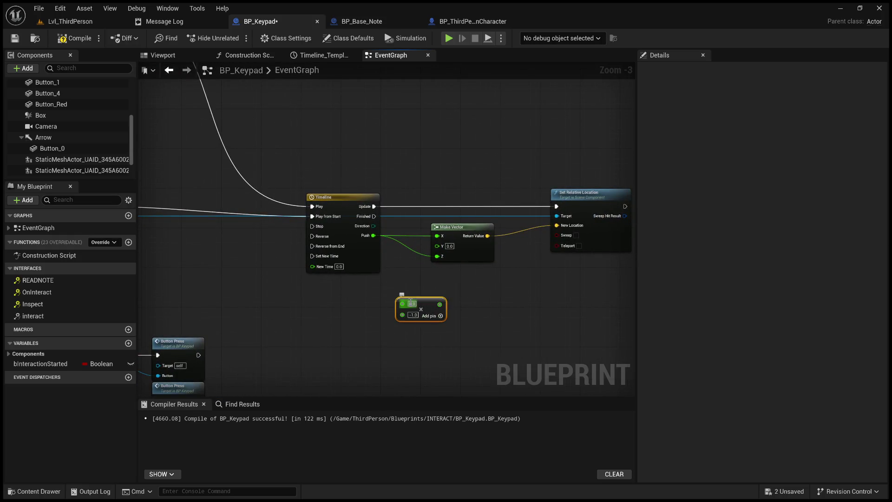
drag(355, 291, 542, 265)
drag(437, 225, 307, 311)
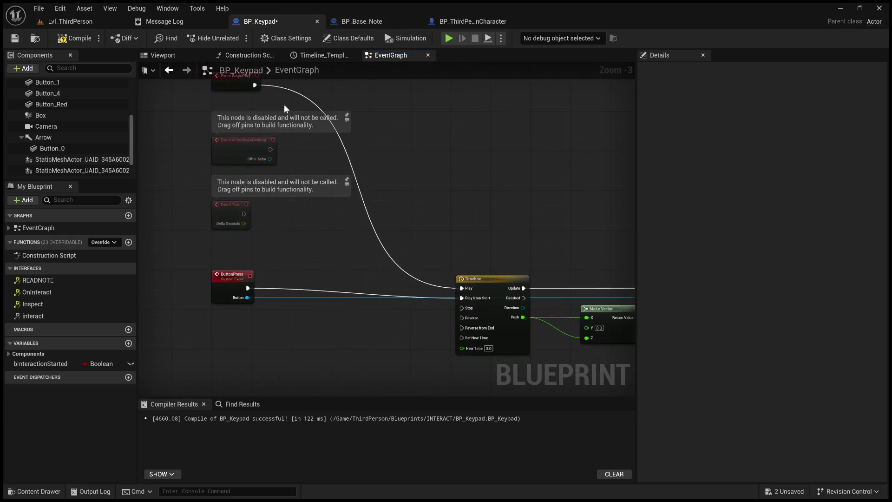
alt+click(294, 91)
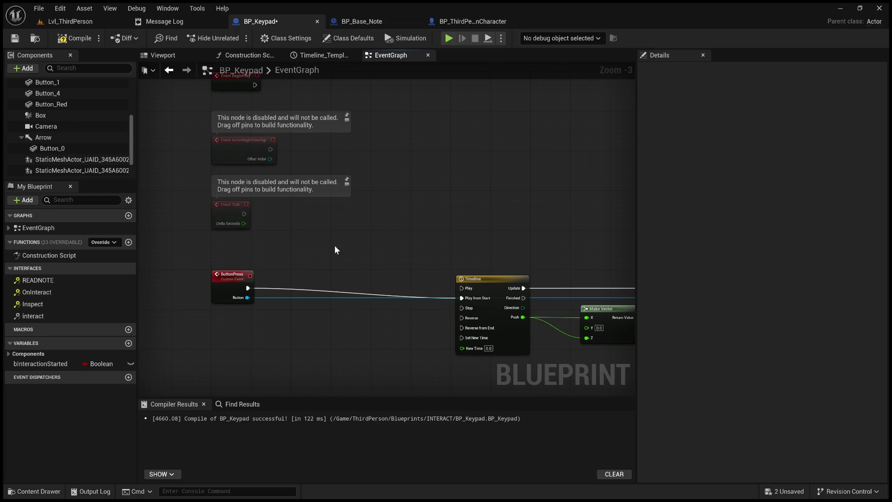
Show the keypad's 3D viewport and select Button_6 in Components.
click(57, 138)
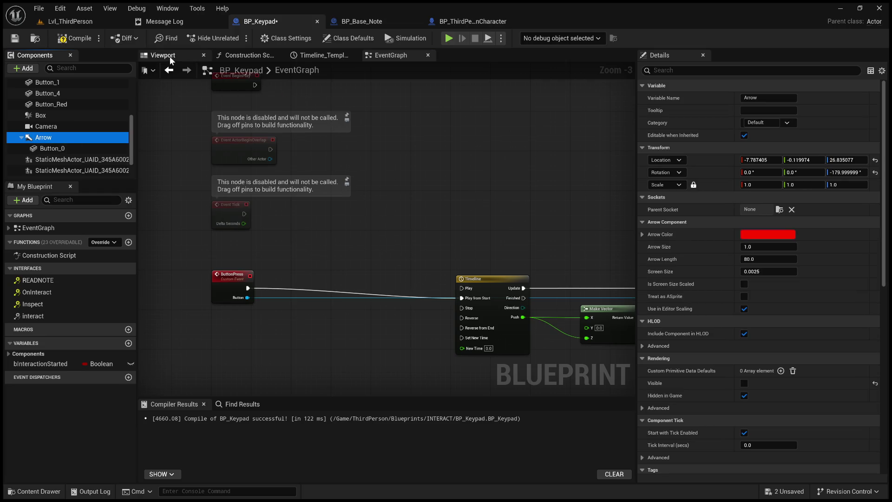
click(172, 59)
scroll(57, 138, up, 3)
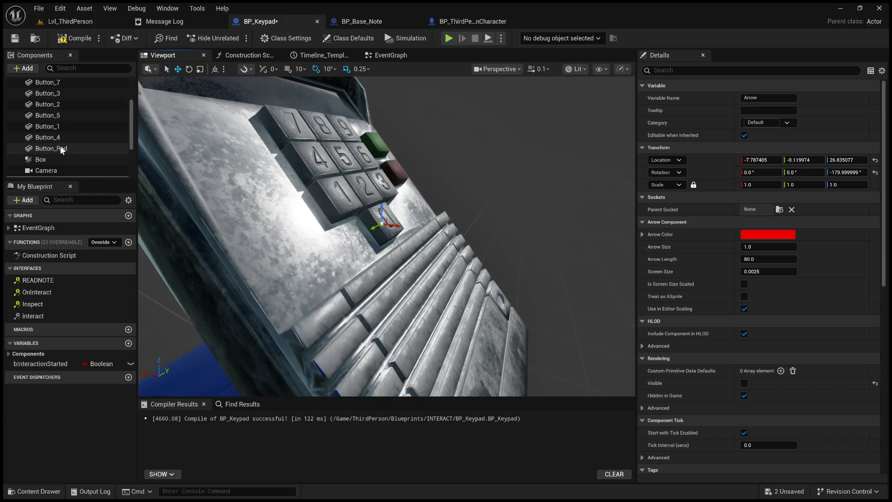
scroll(59, 146, up, 3)
click(46, 106)
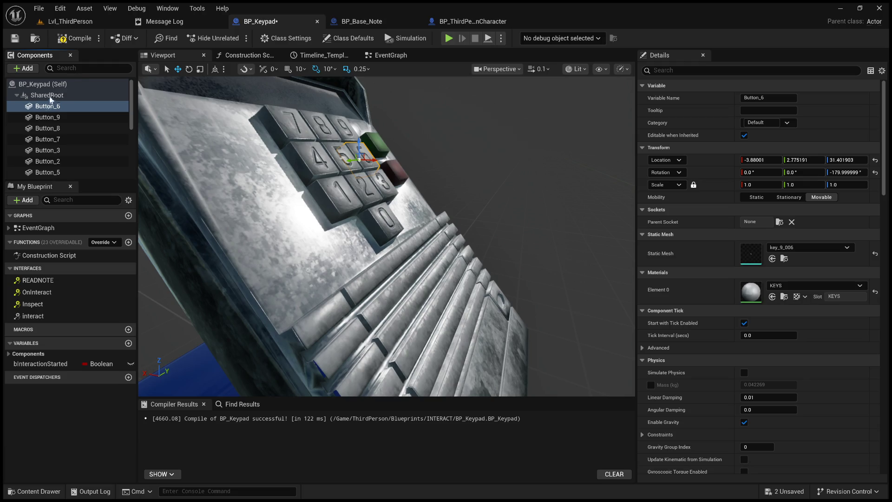
Add an arrow component named Arrow6 and move it out from under Button_6.
key(ctrl+v)
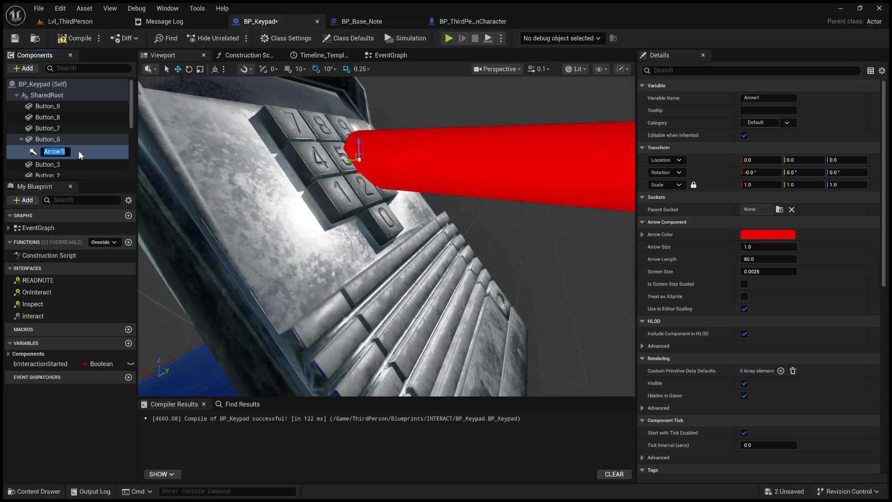
key(End)
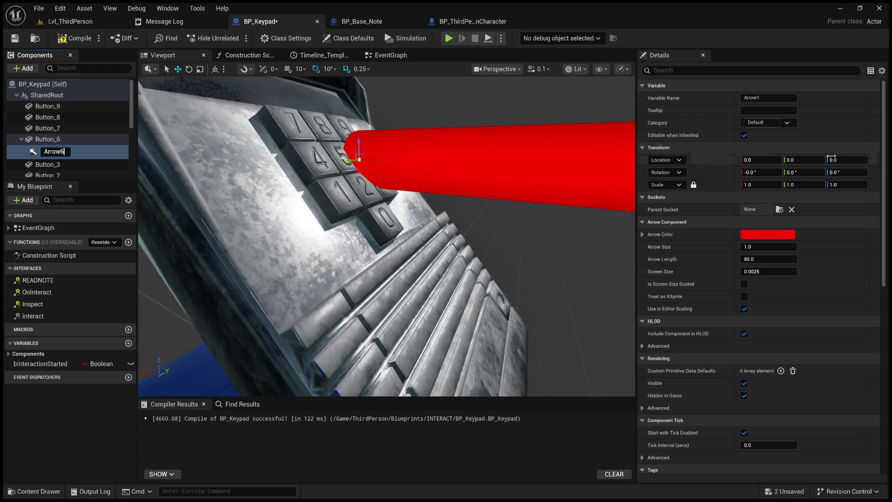
click(715, 159)
click(58, 152)
mouse_move(60, 151)
mouse_down()
mouse_move(68, 153)
mouse_move(61, 155)
mouse_up()
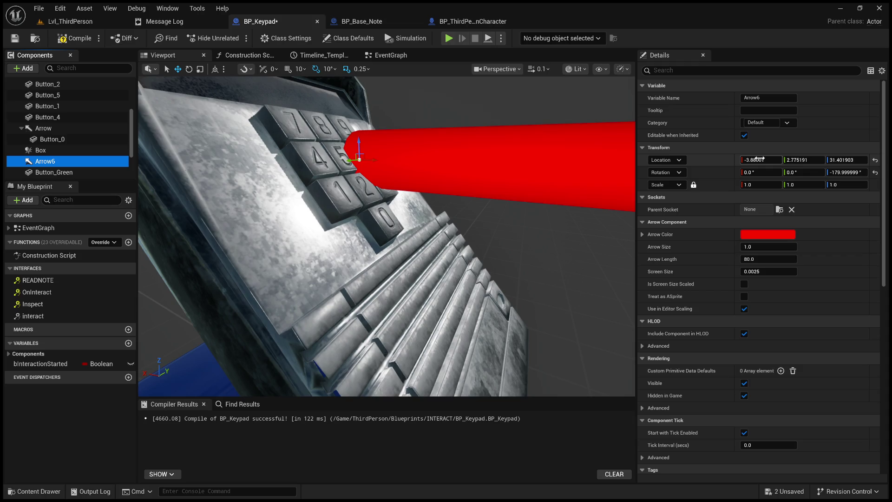
Nest Button_6 under Arrow6 in the component hierarchy.
drag(442, 177, 212, 128)
scroll(61, 130, up, 3)
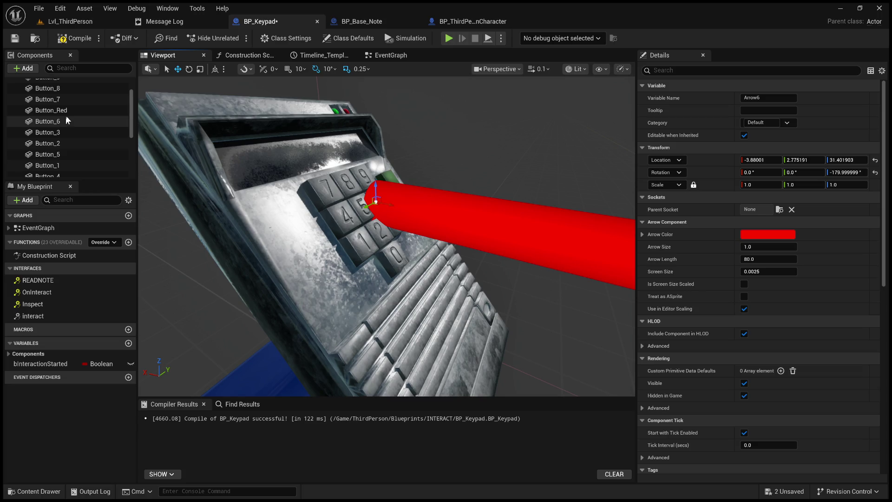
click(65, 121)
scroll(68, 135, down, 3)
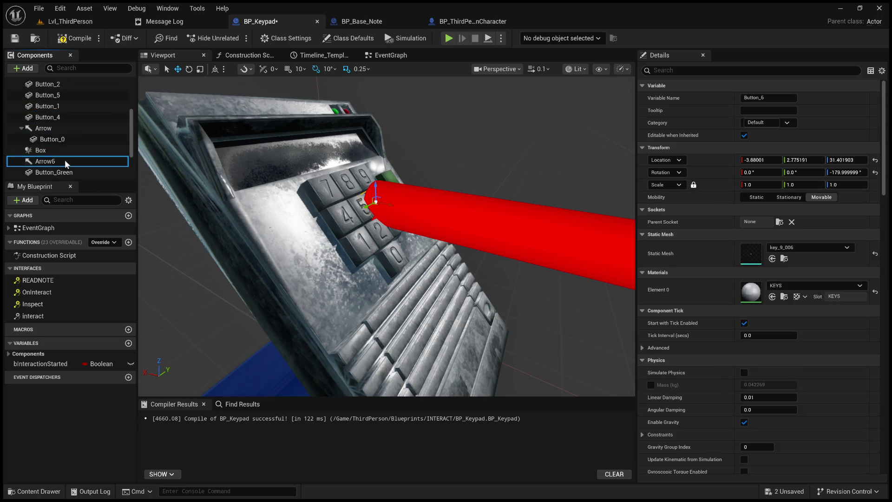
drag(65, 161, 65, 161)
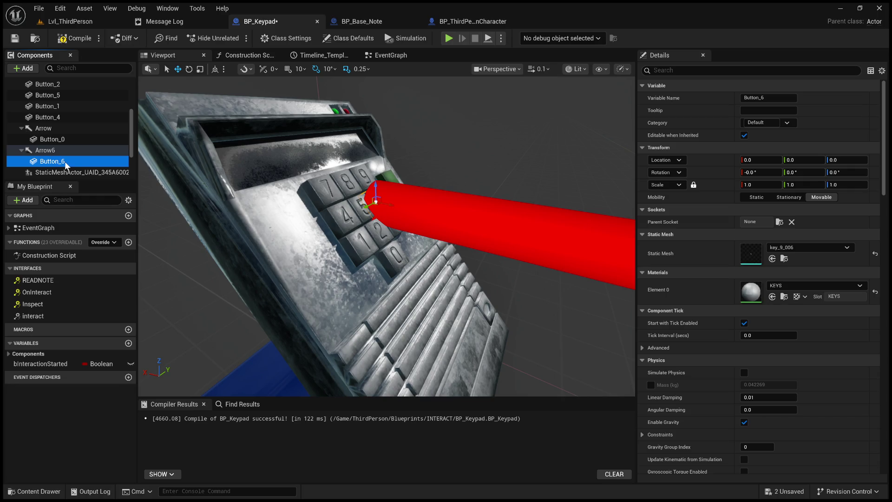
Zoom the view in toward the keypad and select Button_1.
mouse_move(548, 185)
mouse_down()
mouse_move(548, 137)
mouse_move(548, 161)
mouse_up()
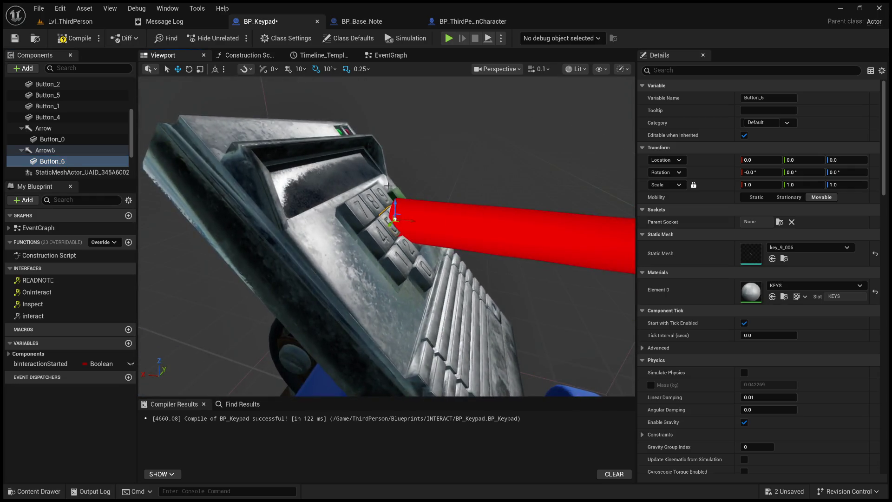
scroll(65, 143, up, 3)
scroll(65, 142, up, 3)
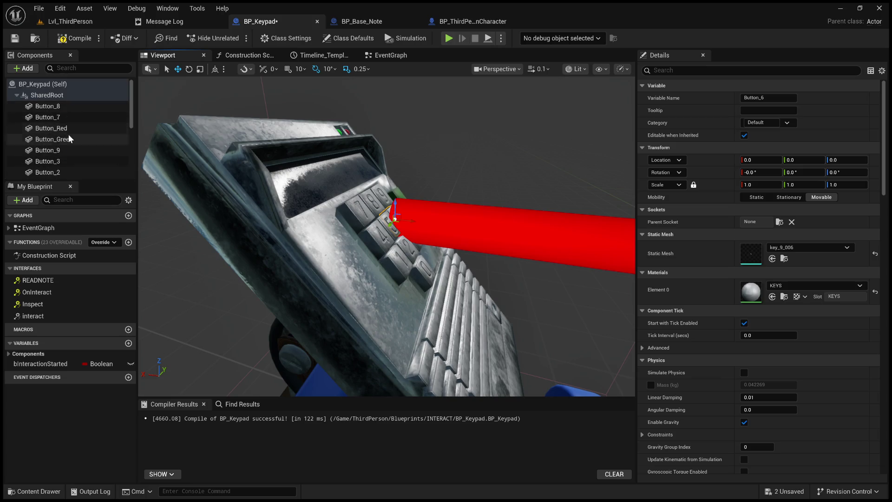
scroll(67, 134, down, 5)
scroll(72, 138, up, 1)
scroll(74, 138, down, 5)
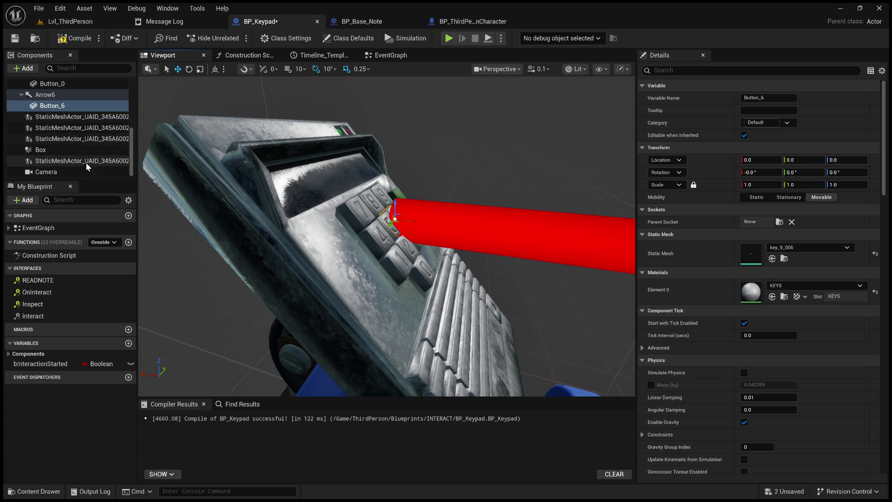
scroll(82, 138, up, 2)
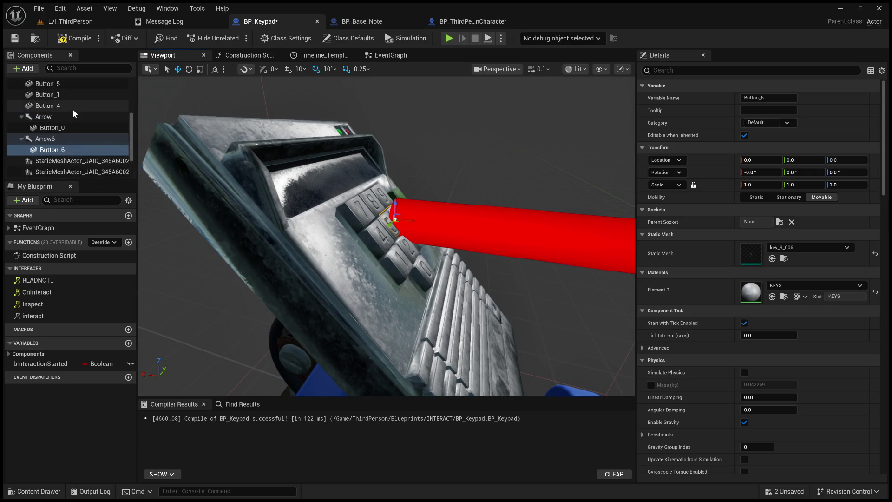
scroll(71, 113, up, 3)
click(74, 127)
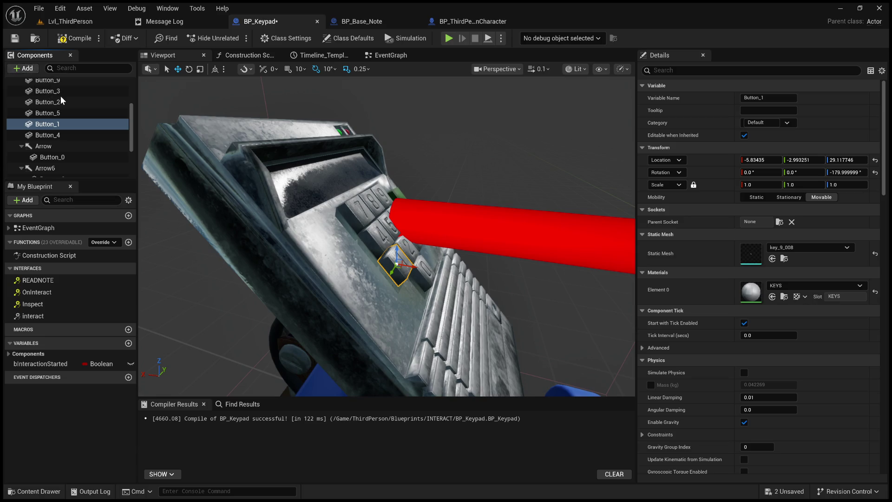
Add Arrow1, unparent it from Button_1, and nest Button_1 beneath it.
key(ctrl+v)
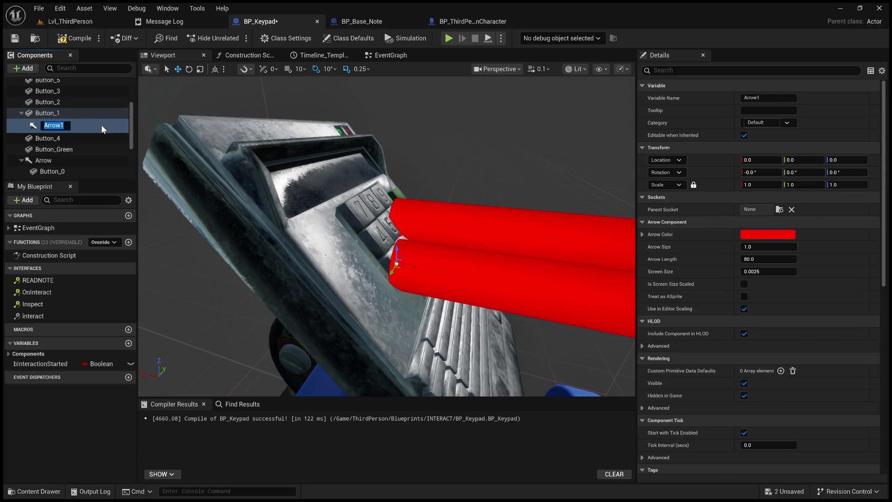
key(Return)
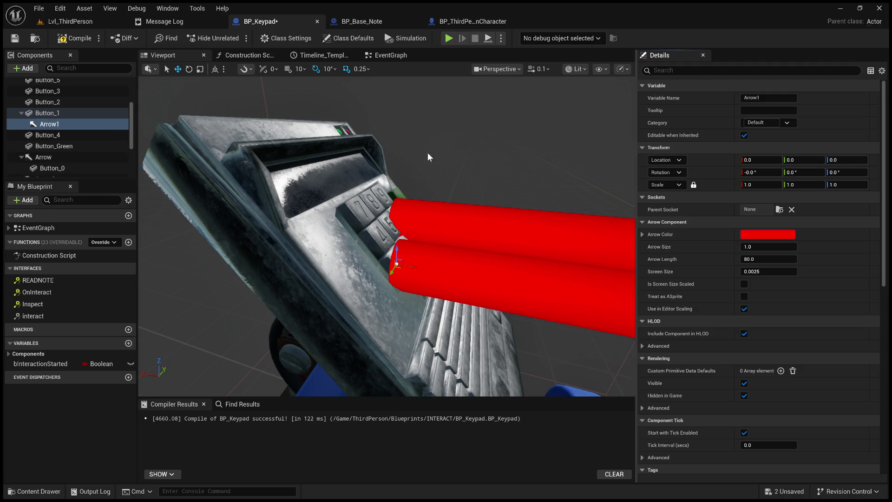
drag(68, 128, 64, 115)
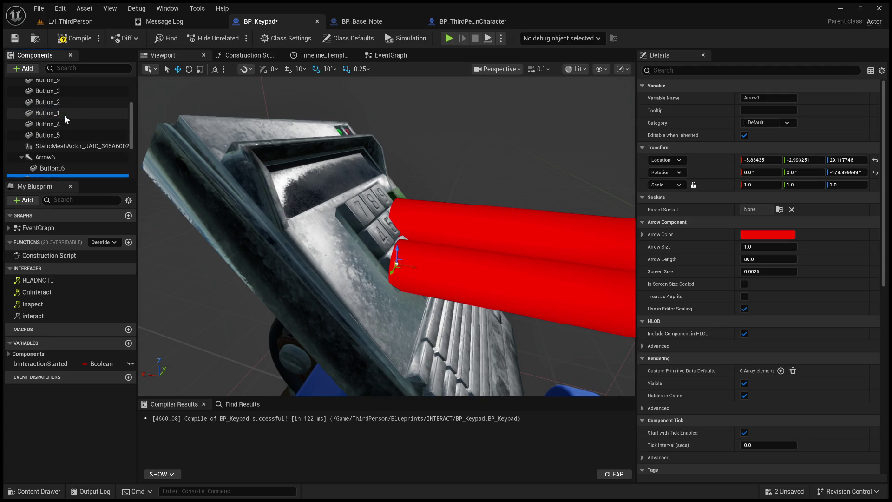
scroll(83, 148, down, 2)
scroll(86, 150, up, 1)
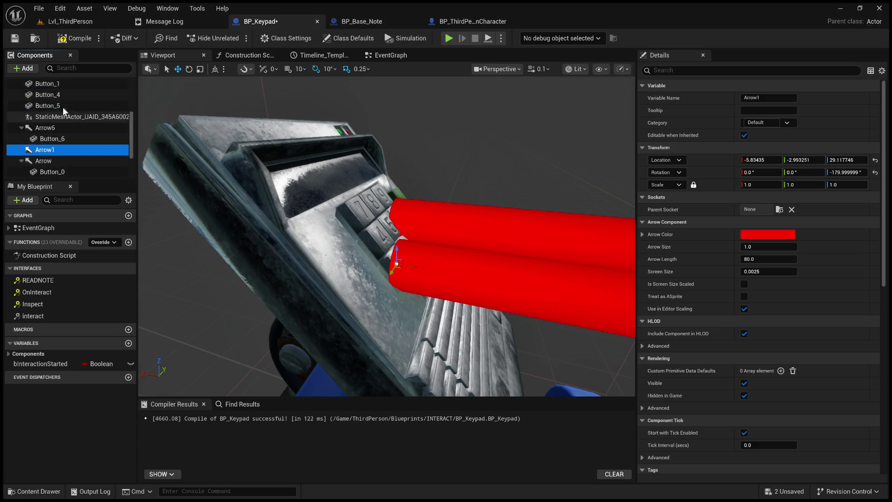
click(58, 86)
drag(72, 153, 71, 151)
Reframe the keypad view and check Button_1, Arrow1 and Button_2 in the hierarchy.
drag(353, 232, 334, 279)
mouse_move(386, 233)
mouse_down()
mouse_move(367, 251)
mouse_move(344, 212)
mouse_up()
scroll(367, 251, down, 2)
click(68, 161)
click(68, 151)
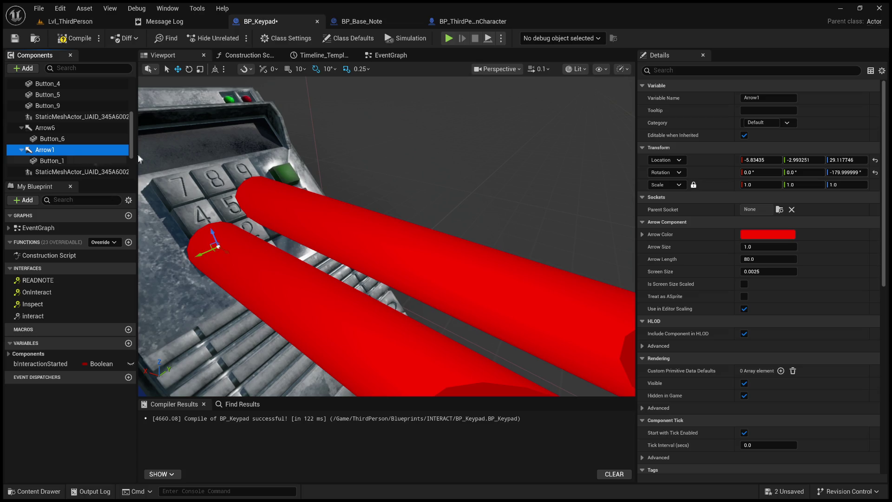
scroll(68, 129, up, 2)
scroll(68, 129, up, 3)
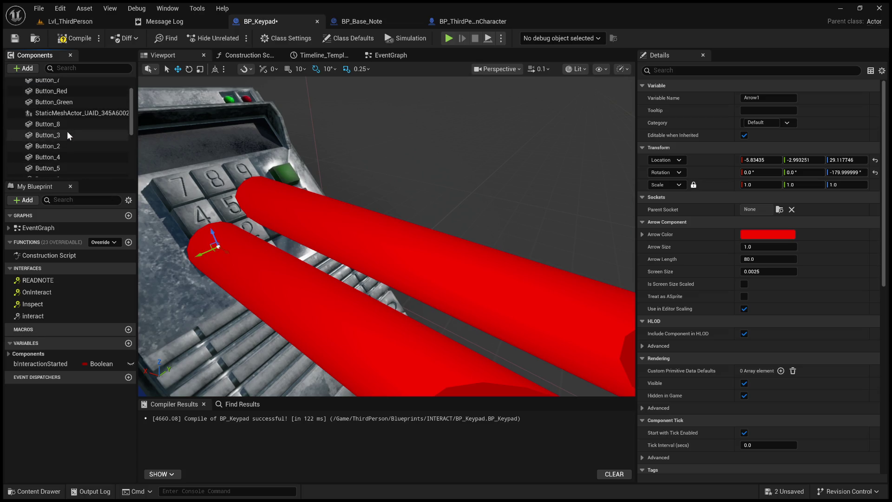
click(68, 146)
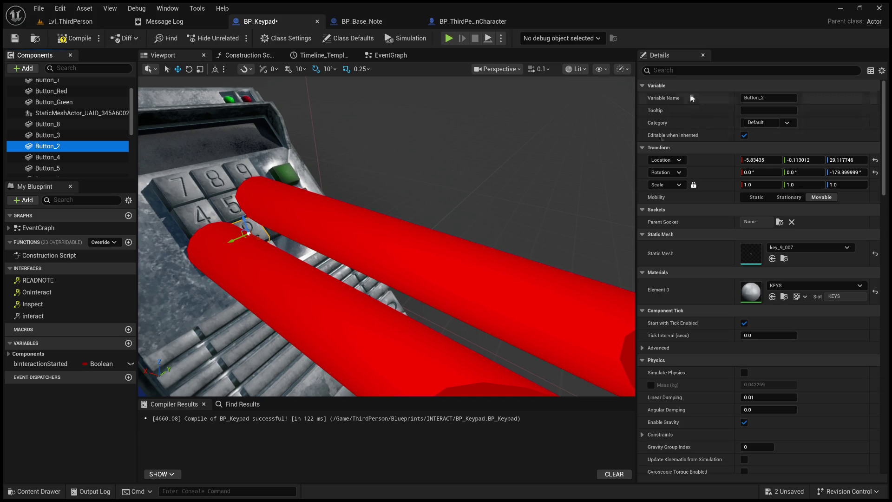
Set Arrow Size to 0.0 on Arrow6 and Arrow1 so their red arrows disappear.
click(305, 209)
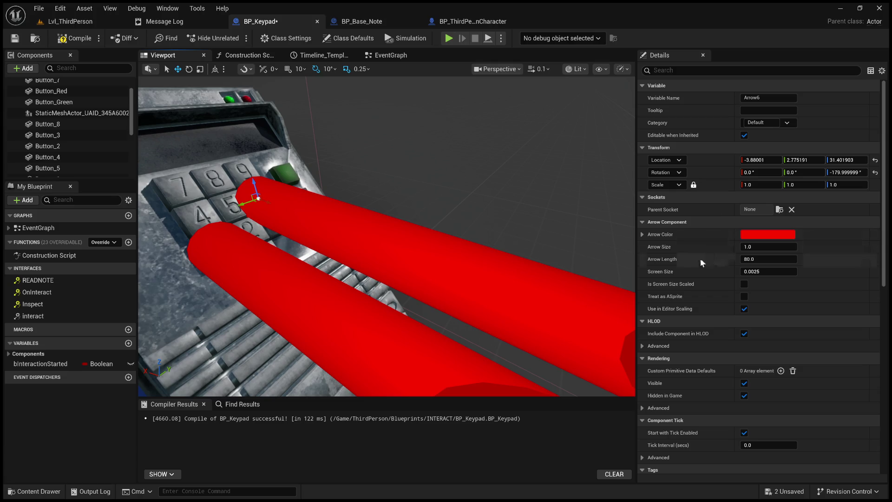
click(749, 250)
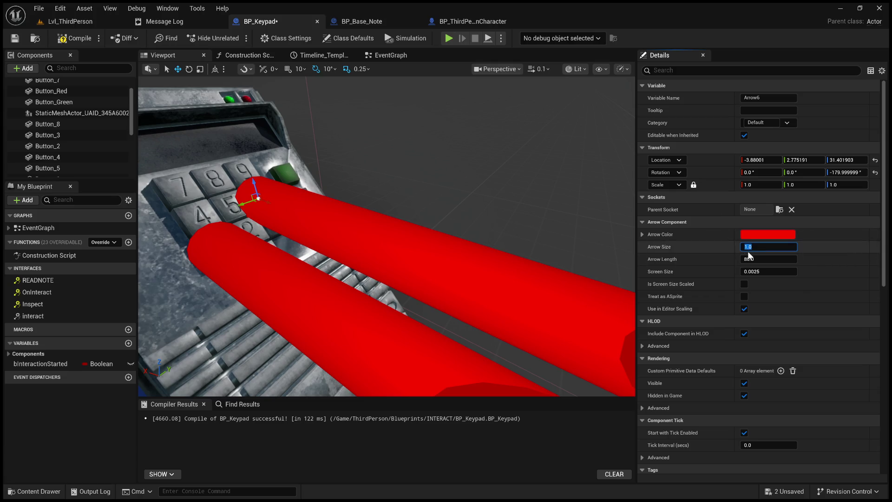
text(0)
key(Return)
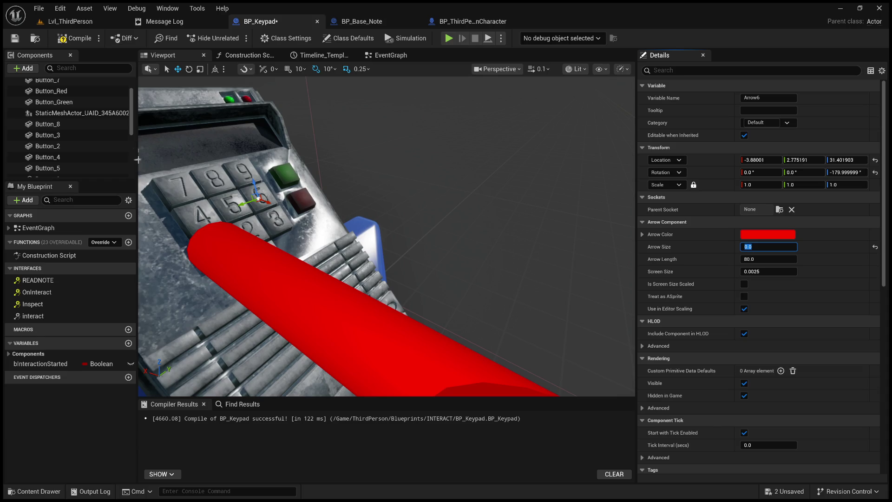
scroll(61, 161, down, 2)
click(57, 163)
click(761, 246)
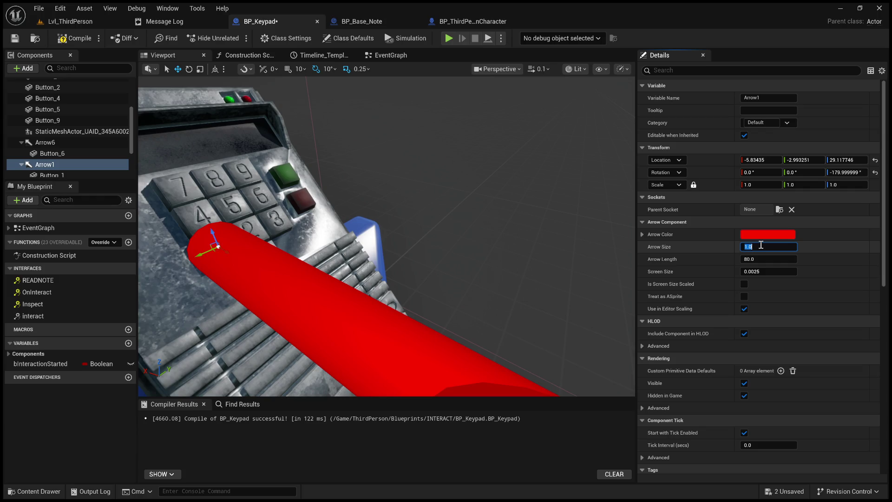
key(Return)
scroll(98, 164, down, 3)
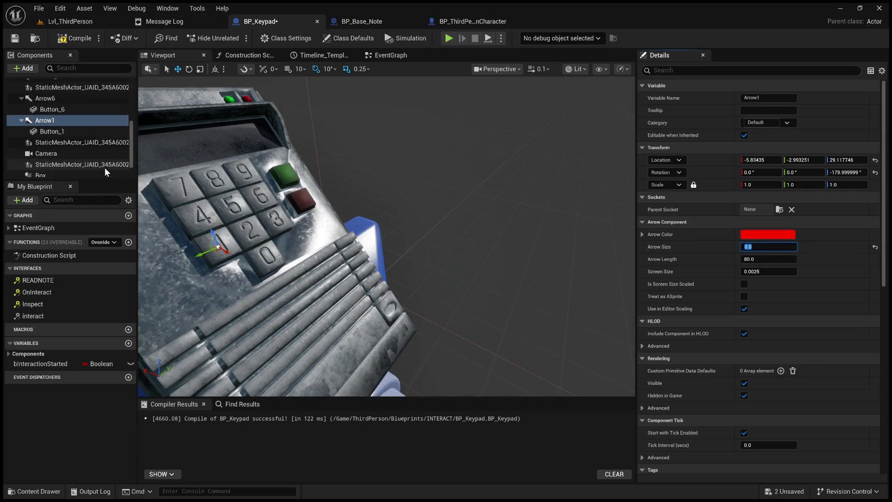
scroll(98, 163, up, 5)
click(72, 120)
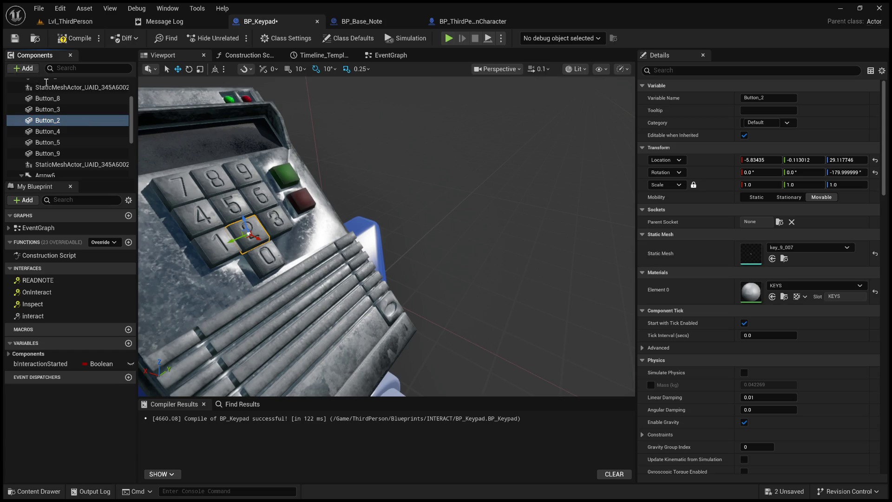
Add Arrow2 under Button_2 with Arrow Size 0 and pull it out to the parent level.
key(ctrl+v)
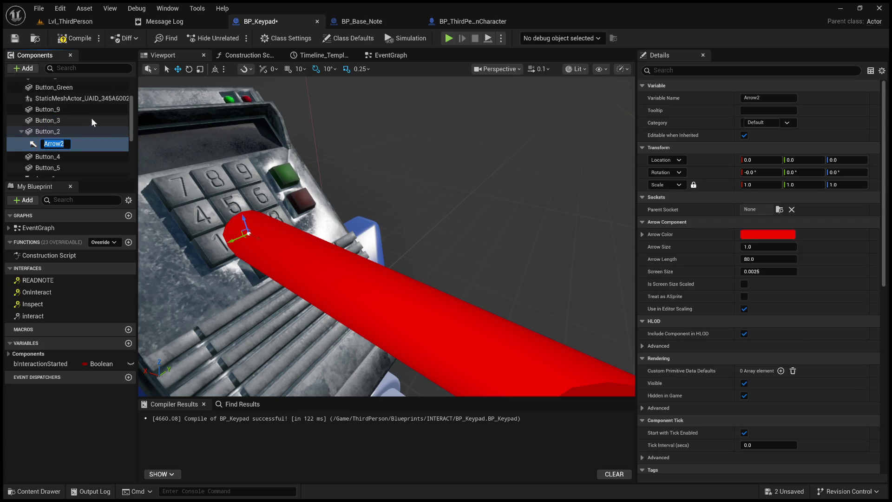
click(761, 245)
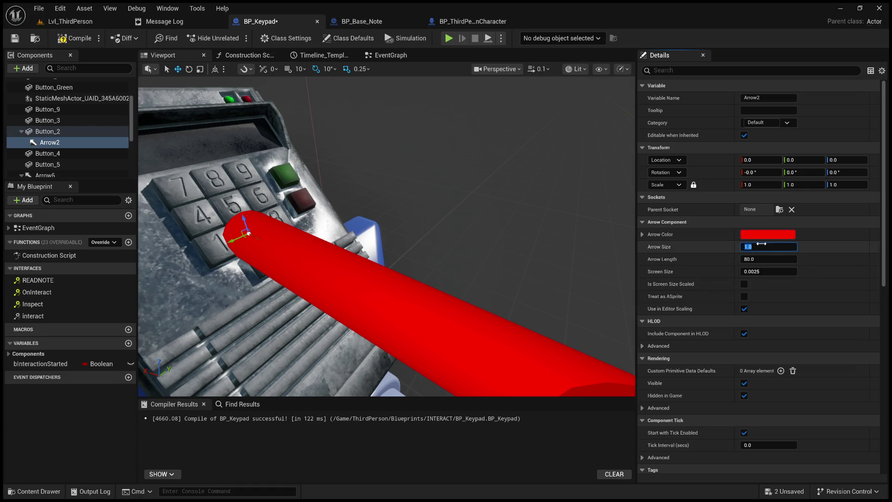
text(0)
key(Return)
drag(75, 144, 66, 131)
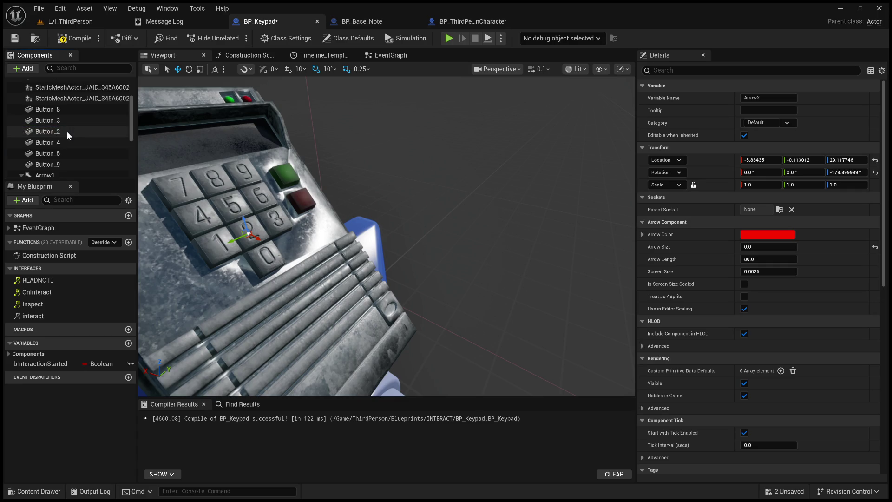
Make Button_2 a child of Arrow2 and return to the event graph.
click(57, 132)
scroll(74, 124, up, 3)
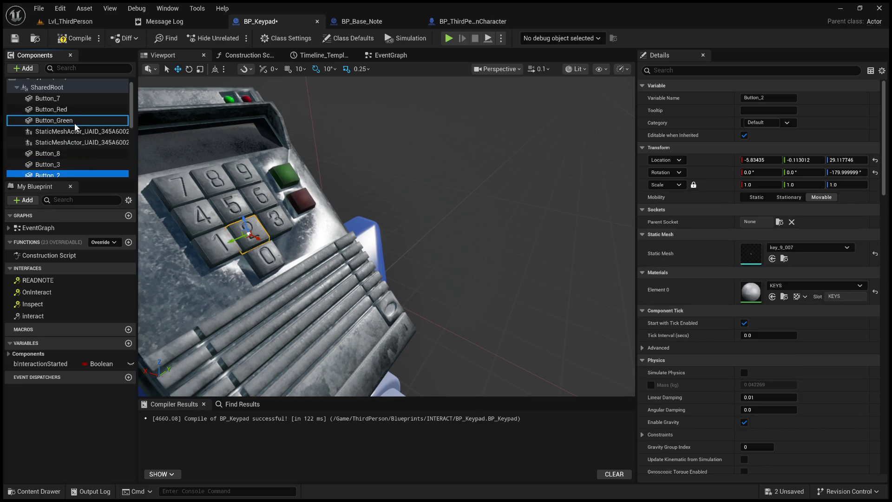
scroll(70, 121, down, 6)
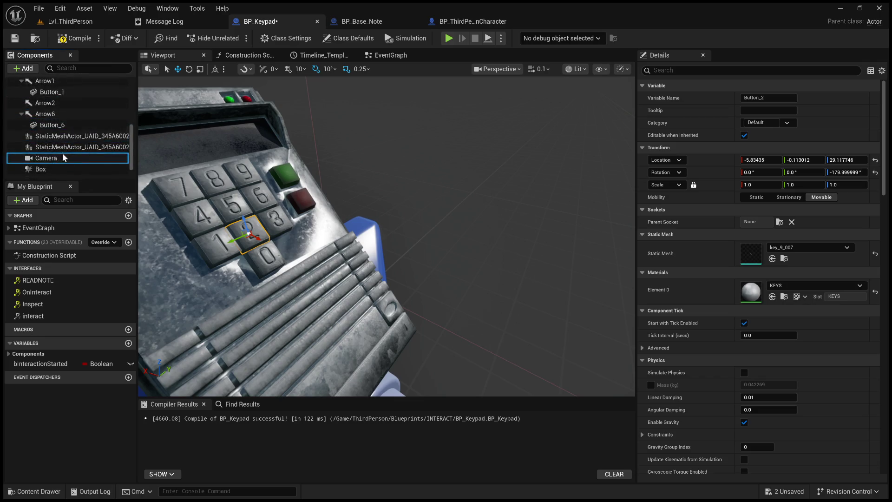
drag(60, 103, 59, 102)
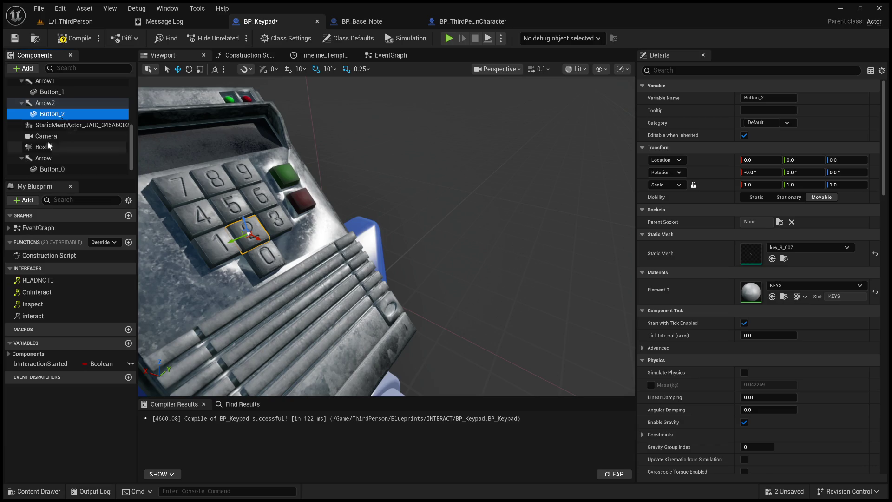
scroll(73, 117, up, 2)
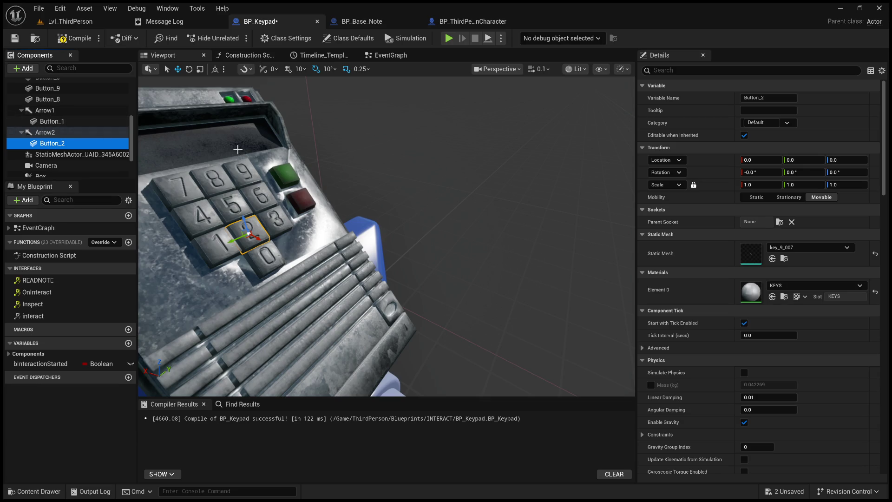
click(391, 55)
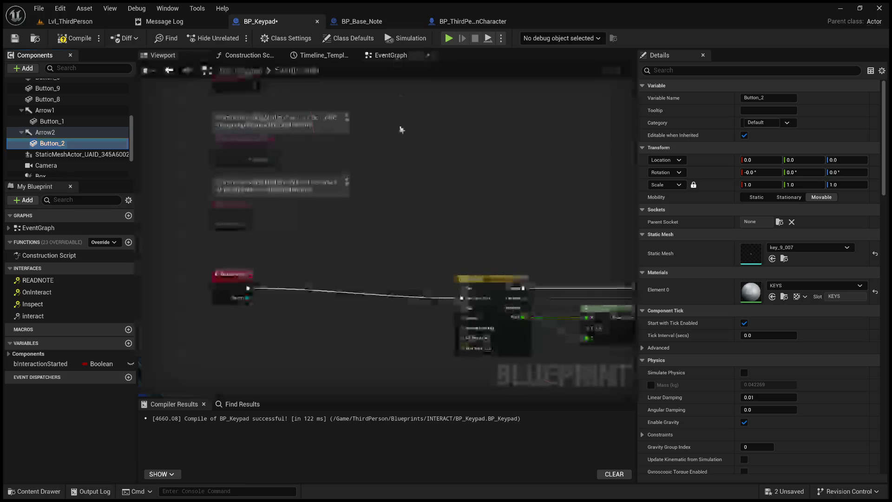
scroll(352, 163, down, 2)
mouse_move(352, 162)
mouse_down()
mouse_move(357, 229)
mouse_move(321, 166)
mouse_up()
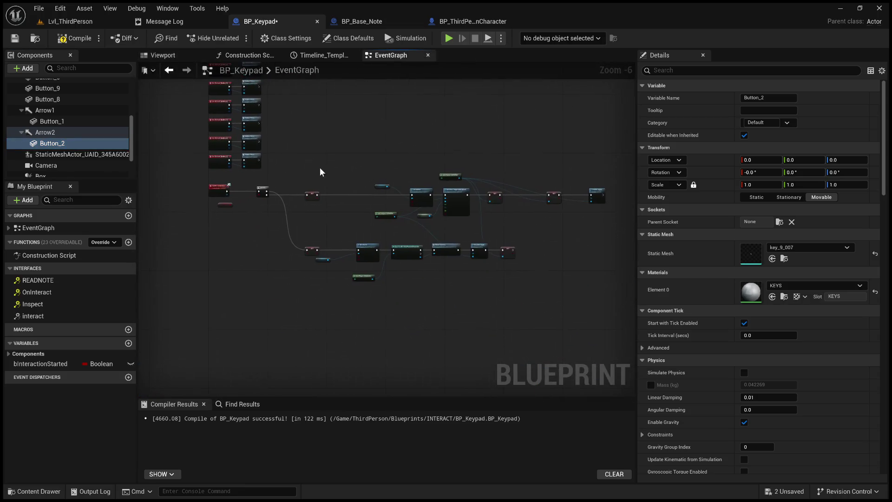
mouse_move(336, 134)
mouse_down()
mouse_move(526, 300)
mouse_move(590, 300)
mouse_move(561, 304)
mouse_move(568, 306)
mouse_up()
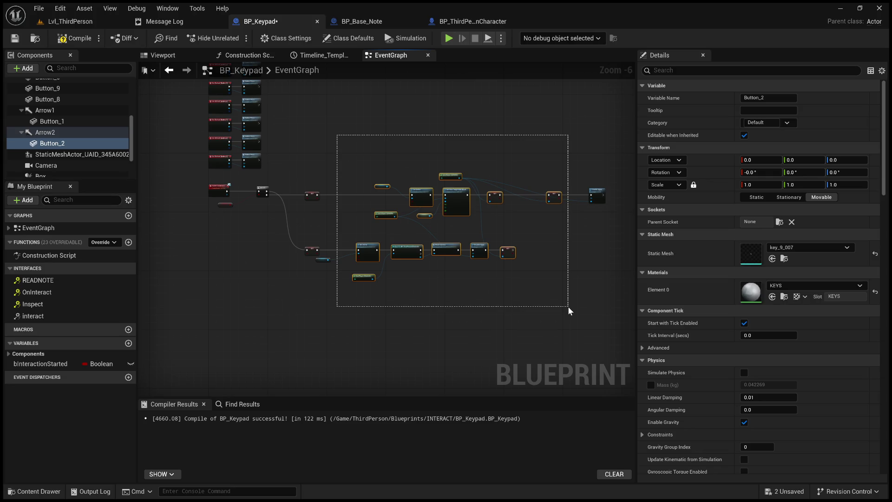
drag(568, 306, 568, 306)
mouse_move(347, 135)
mouse_down()
mouse_move(376, 134)
mouse_move(377, 152)
mouse_up()
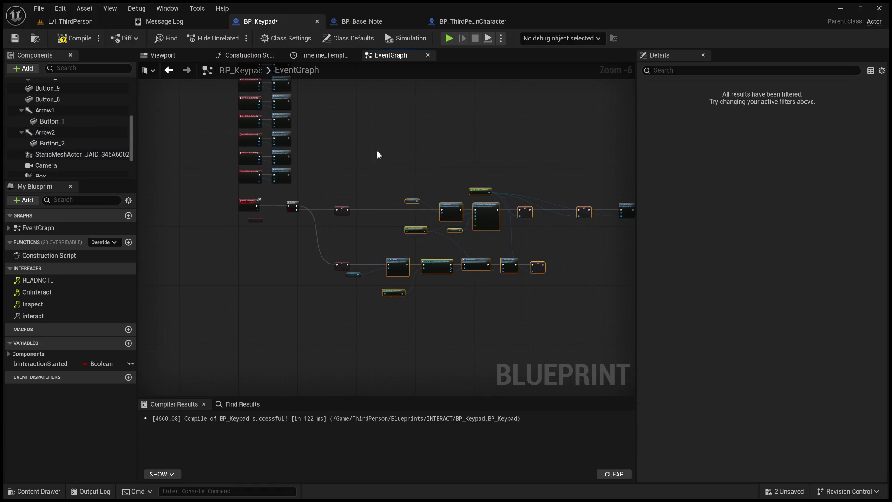
mouse_move(405, 178)
mouse_down()
mouse_move(453, 251)
mouse_move(447, 391)
mouse_up()
drag(447, 244, 443, 391)
scroll(404, 274, up, 3)
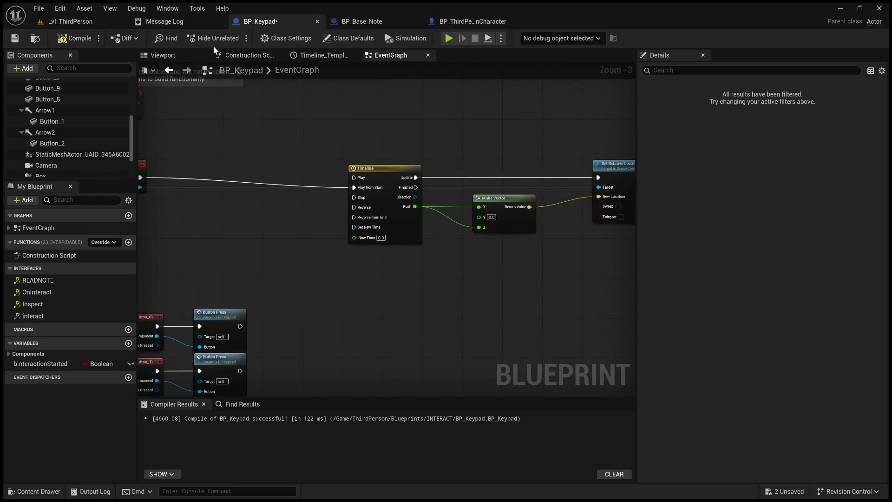
click(162, 54)
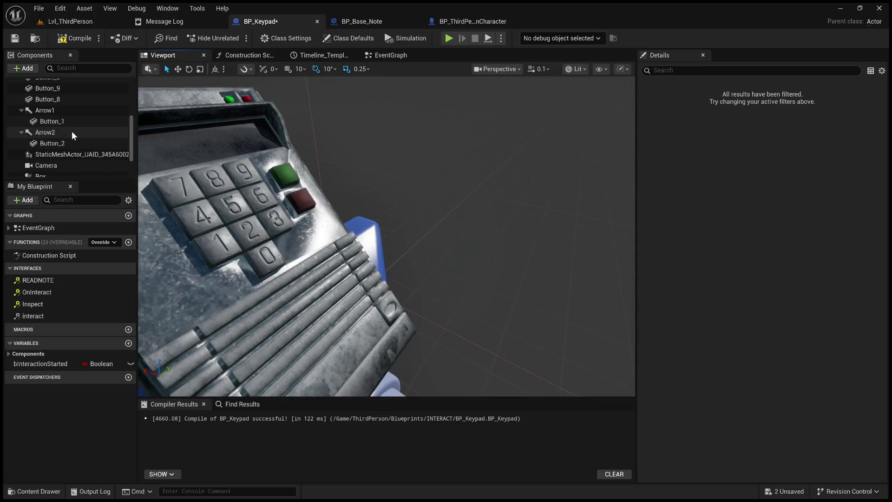
Add Arrow3, nest Button_3 under it, and set Arrow3's size to 0.
click(255, 219)
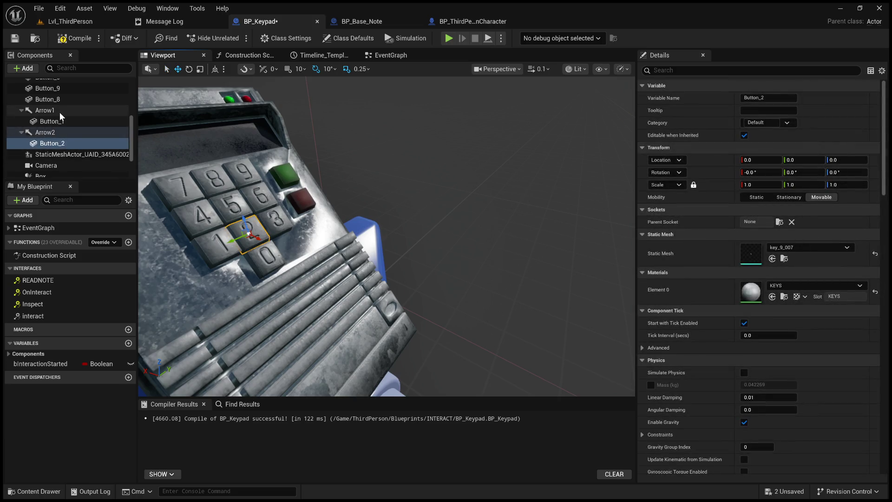
scroll(59, 113, up, 2)
click(73, 102)
scroll(70, 106, up, 2)
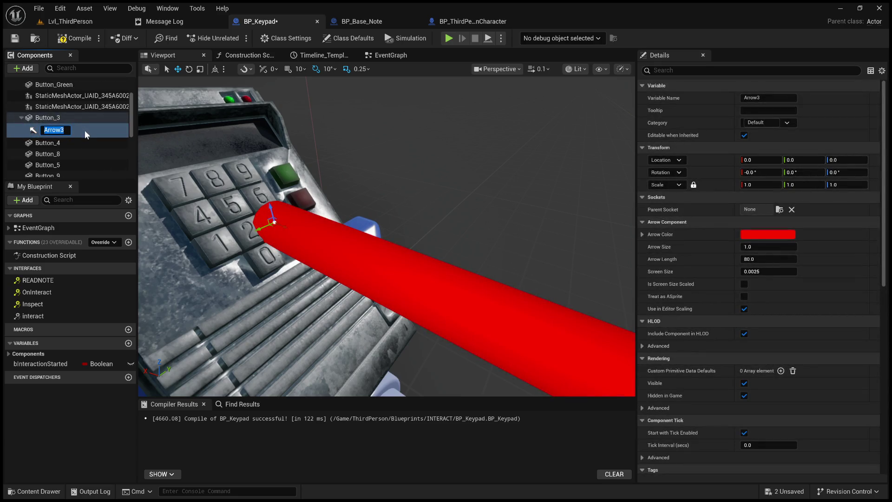
key(Return)
drag(63, 122, 62, 120)
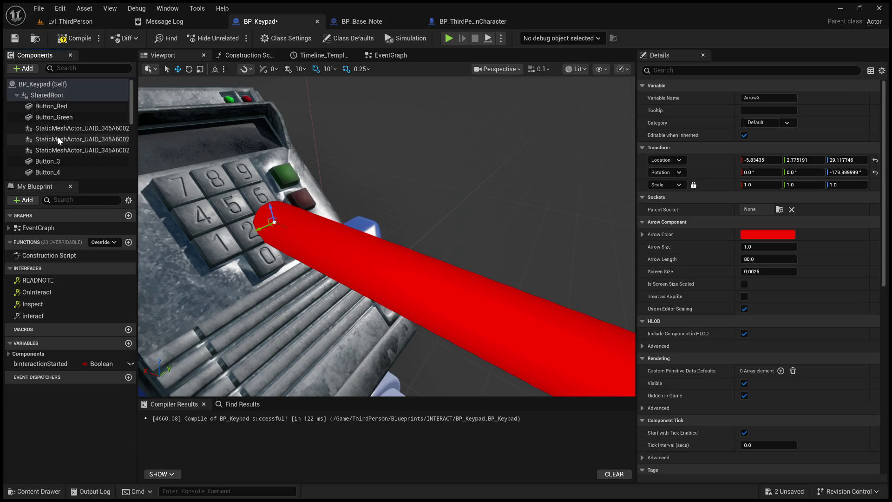
click(73, 119)
mouse_move(73, 122)
mouse_down()
mouse_move(65, 158)
mouse_move(68, 150)
mouse_up()
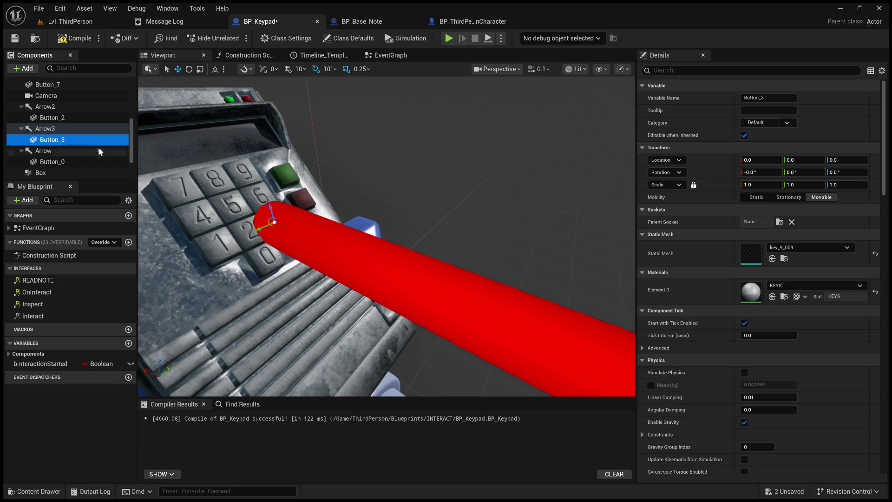
click(65, 129)
click(764, 248)
text(0)
key(Return)
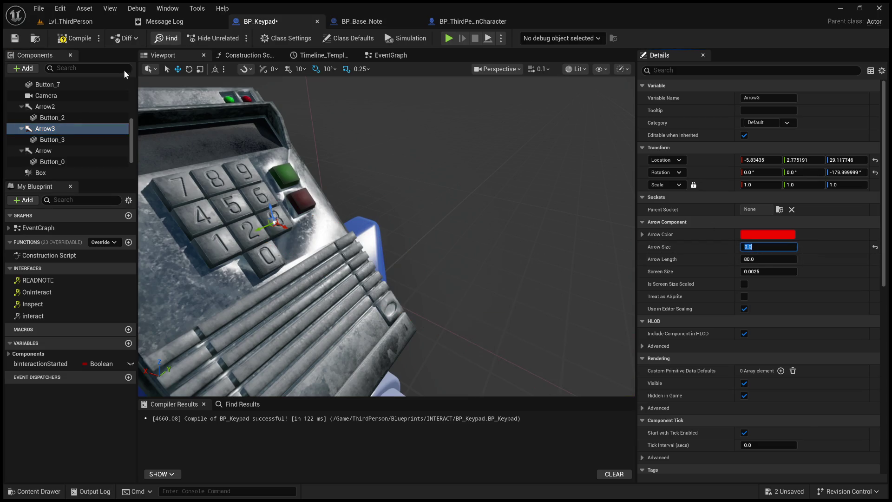
Add Arrow4 under Button_4 with arrow length 0 and unparent it.
scroll(56, 149, up, 5)
click(61, 163)
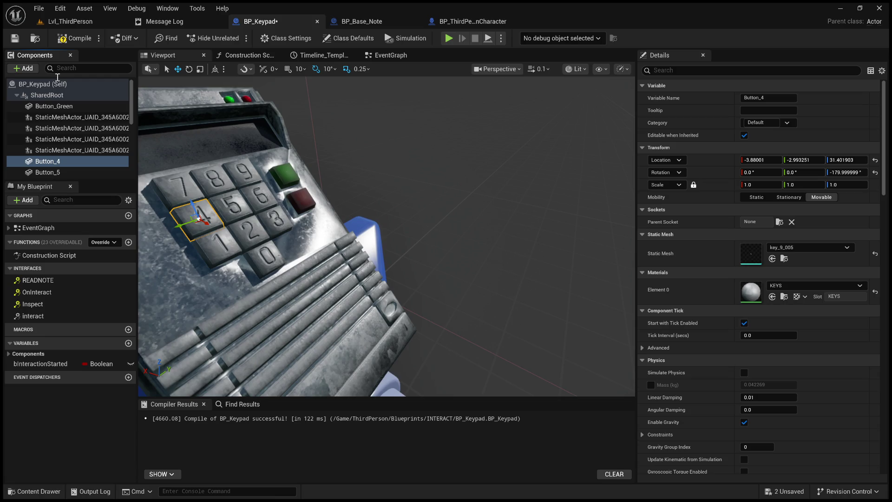
key(ctrl+v)
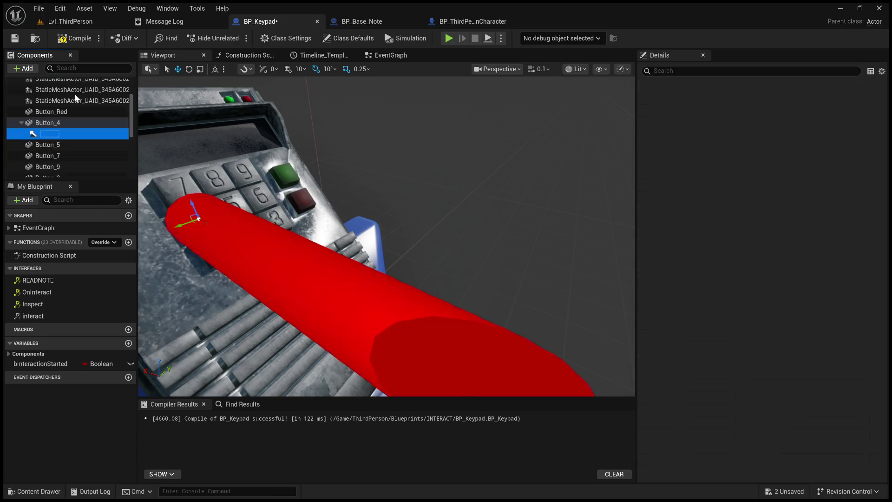
click(768, 259)
text(0)
key(Return)
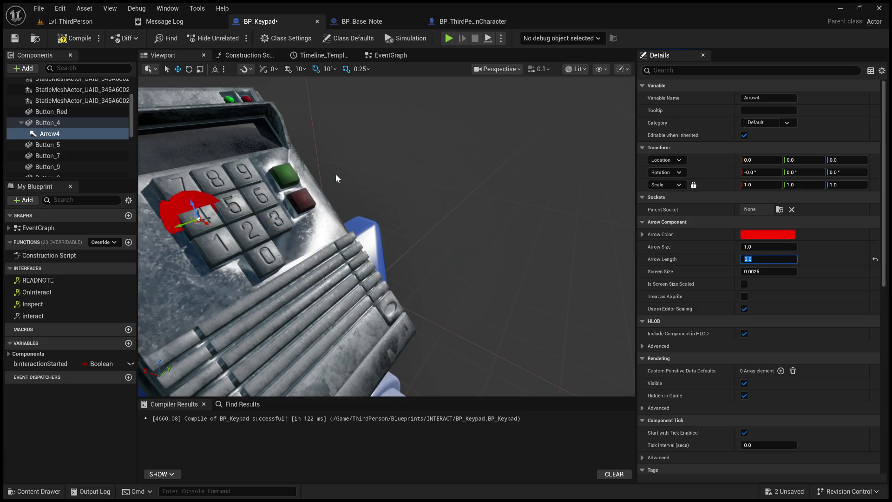
click(51, 135)
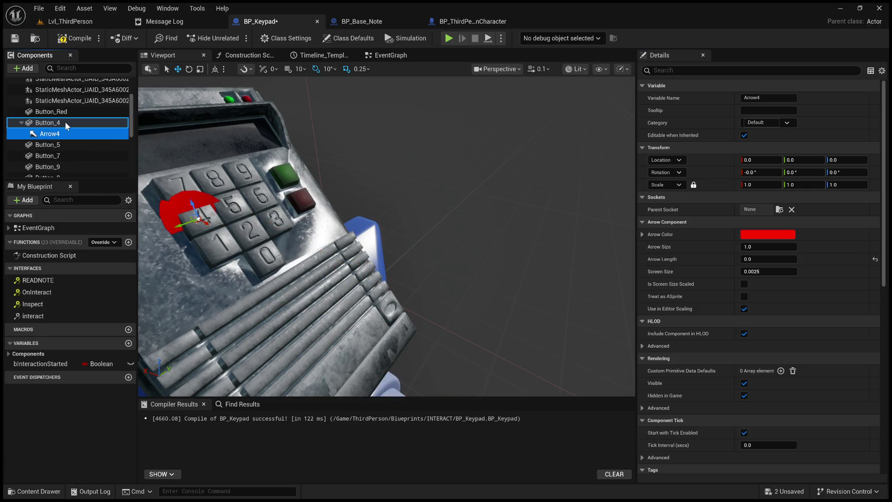
drag(69, 134, 79, 155)
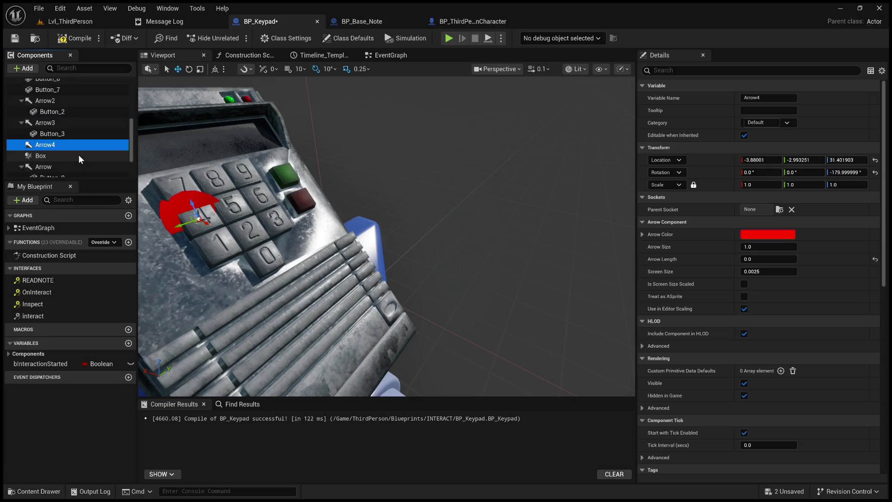
Nest Button_4 under Arrow4 and set Arrow4's size to 0.0.
scroll(77, 133, up, 2)
click(60, 96)
scroll(66, 147, down, 2)
drag(66, 147, 65, 146)
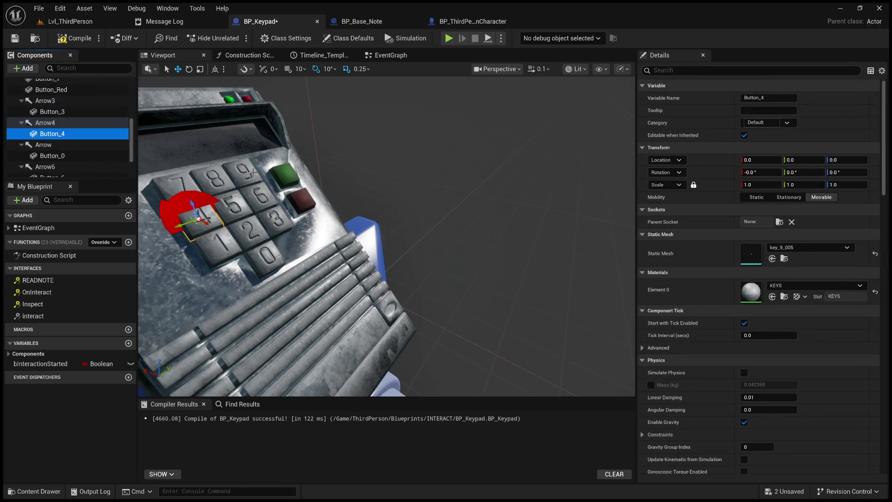
click(45, 122)
click(768, 246)
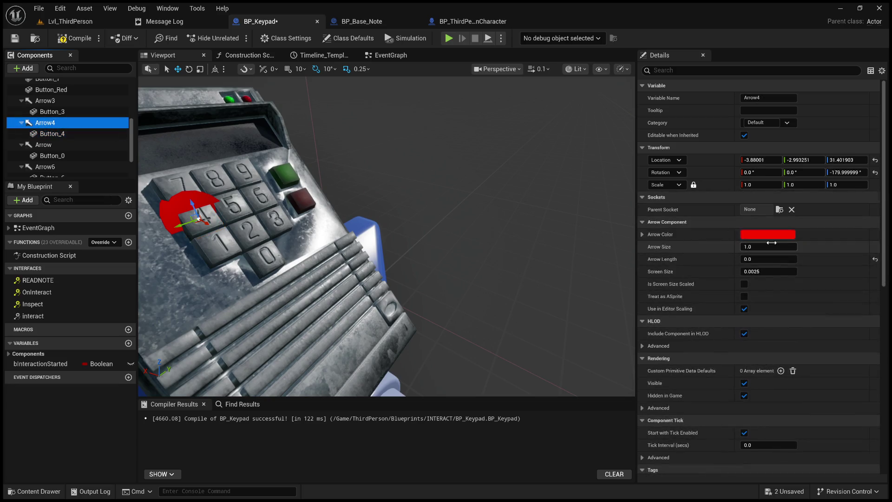
text(0)
key(Return)
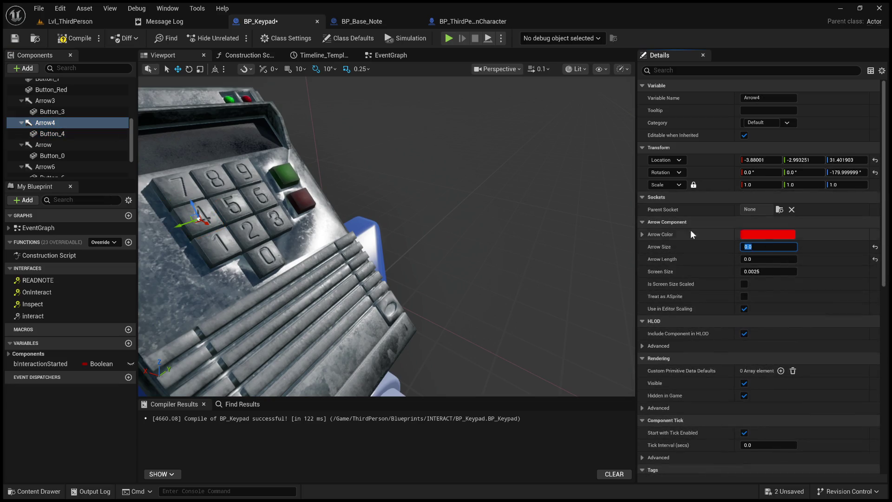
click(74, 135)
drag(74, 135, 67, 119)
click(68, 121)
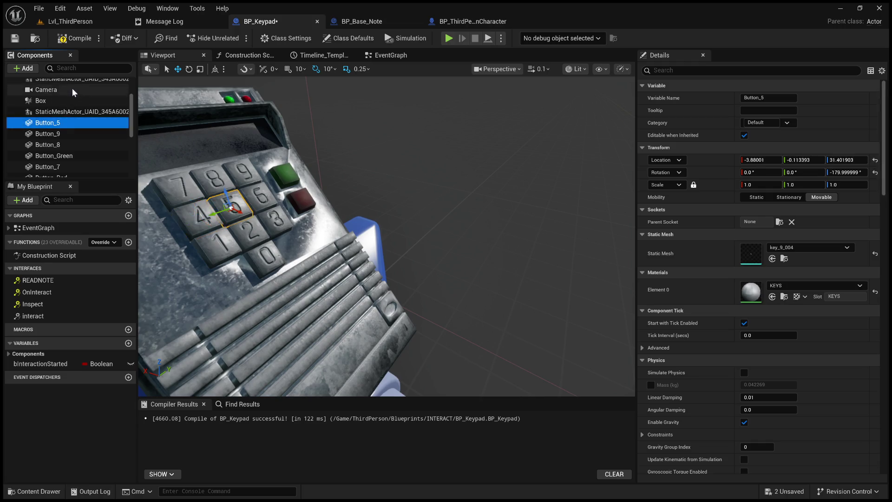
Add Arrow5 under Button_5 and set its Arrow Size to 0.
click(53, 108)
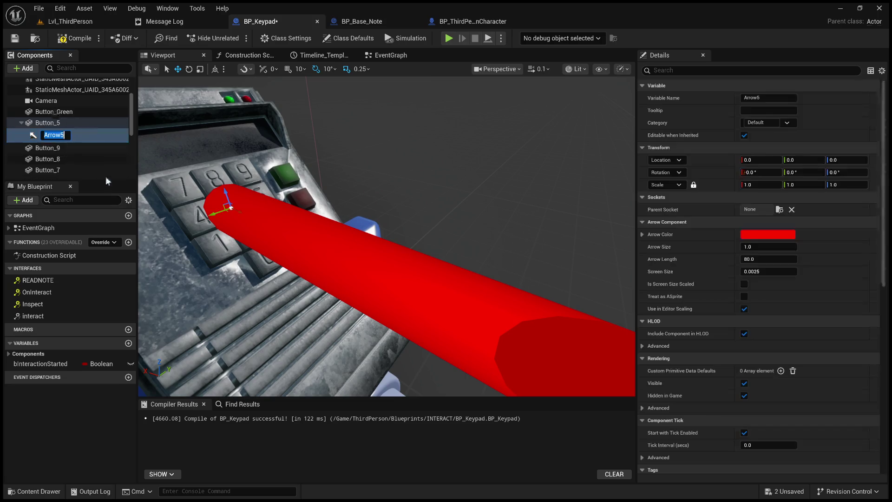
key(Return)
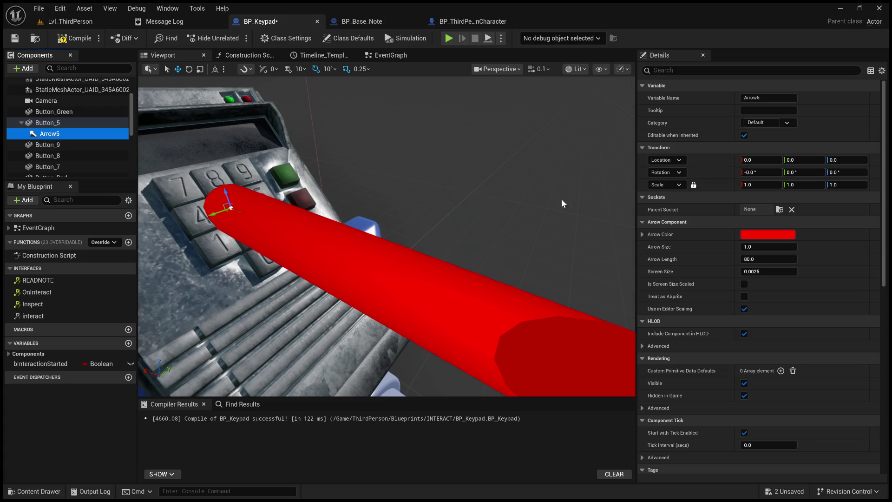
click(753, 247)
text(0)
key(Return)
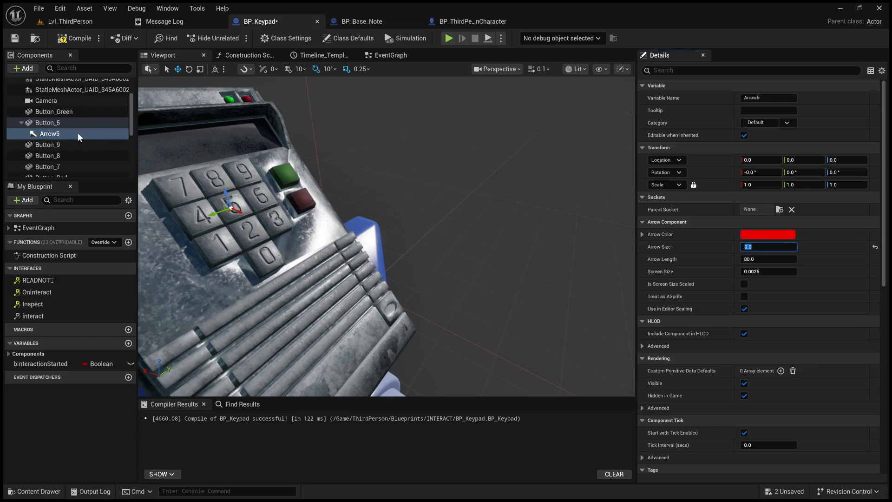
Drag Button_5 onto Arrow5 so Arrow5 becomes its parent.
click(59, 124)
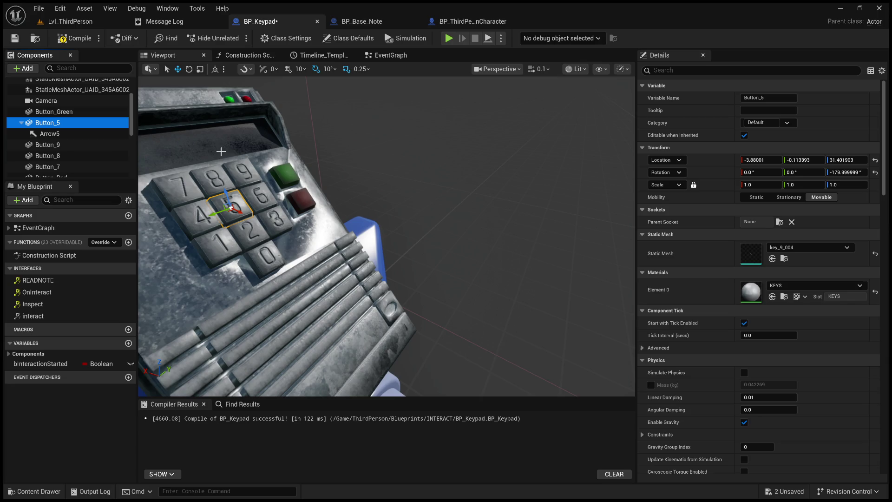
click(63, 137)
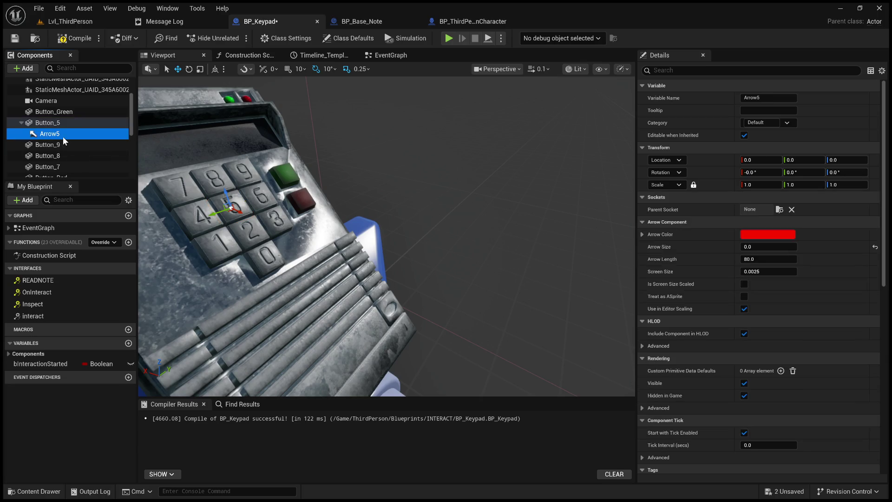
click(69, 123)
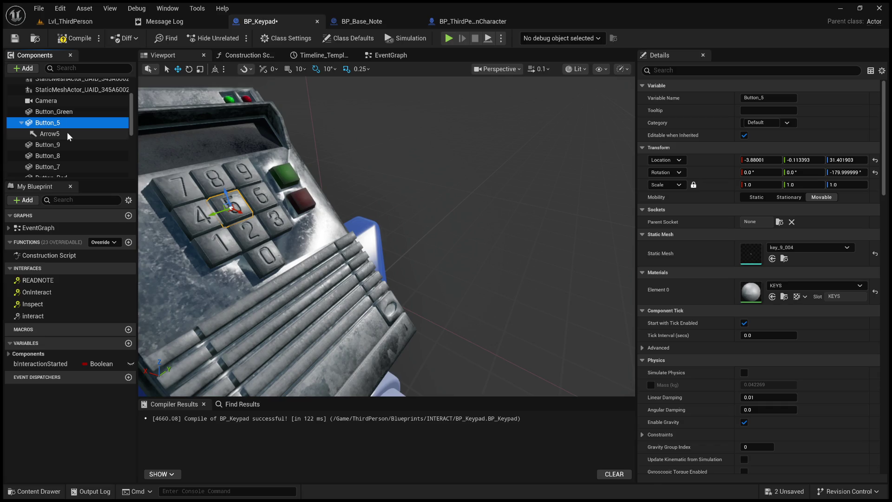
mouse_move(67, 132)
mouse_down()
mouse_move(63, 123)
mouse_move(63, 162)
mouse_move(65, 152)
mouse_up()
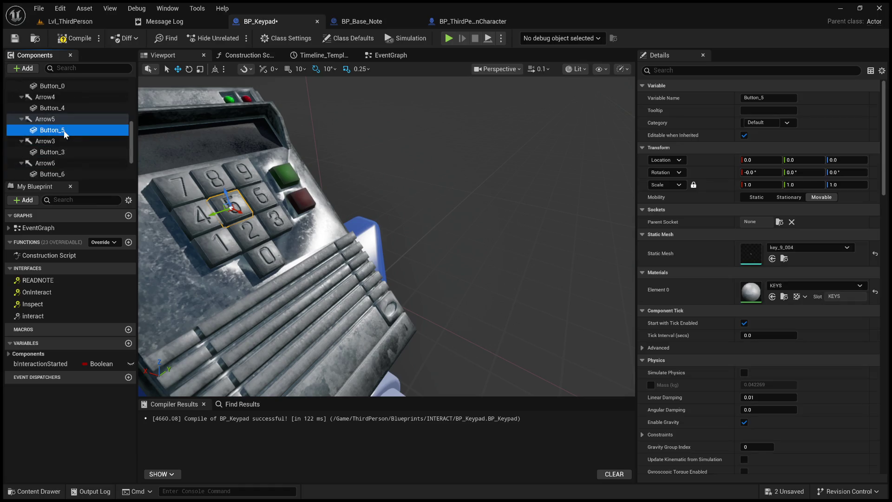
scroll(62, 118, up, 5)
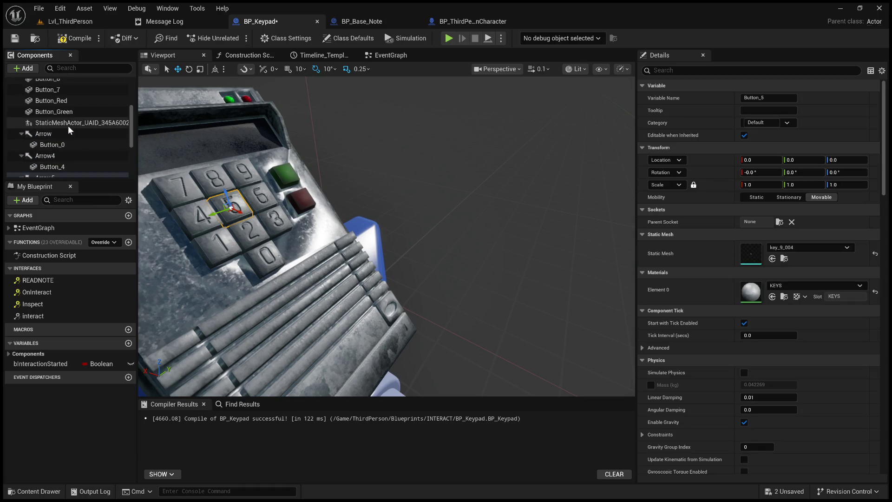
scroll(75, 115, up, 2)
Add an Arrow7 component, nest Button_7 under it, and set its arrow size to 0.
click(69, 163)
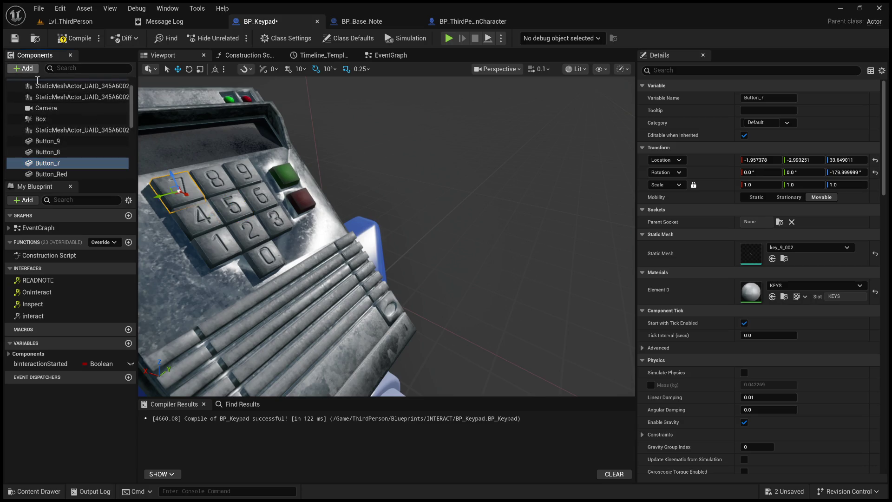
click(49, 108)
click(74, 124)
click(63, 132)
drag(59, 123, 63, 135)
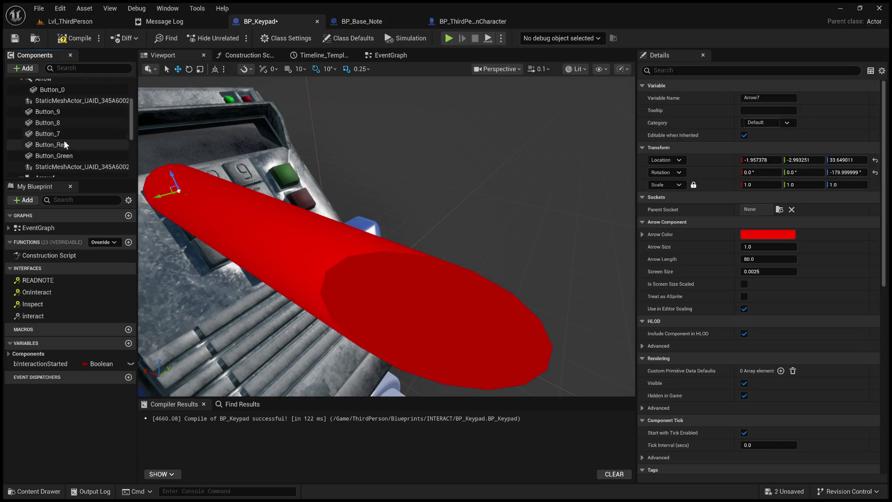
scroll(74, 145, down, 2)
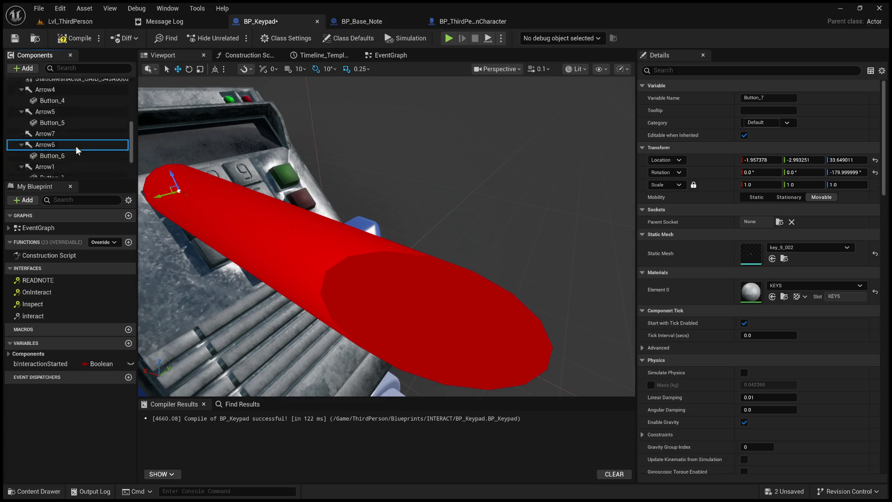
drag(76, 136, 73, 133)
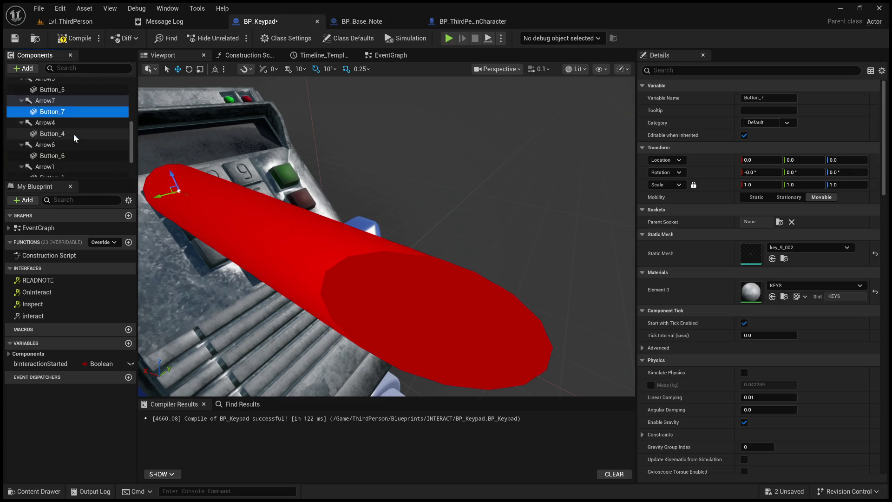
click(60, 101)
click(769, 246)
text(0)
key(Return)
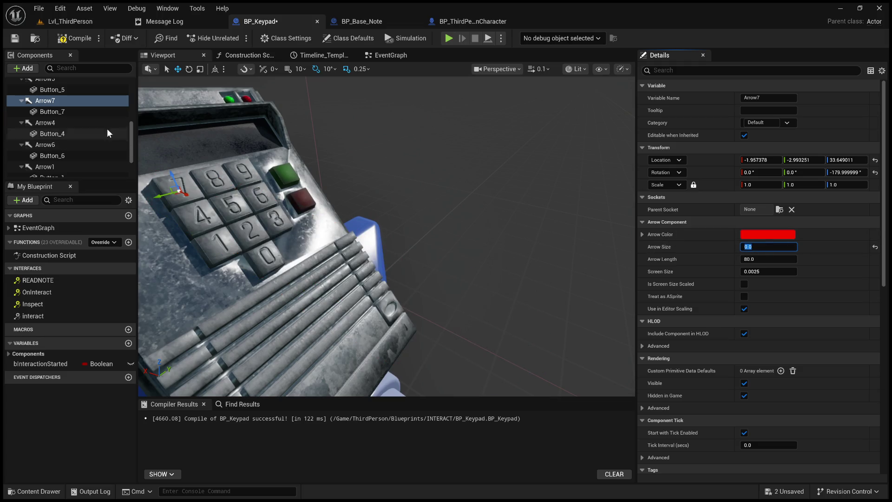
Compare Button_7's settings with Button_4, Arrow4 and Arrow6 for reference.
click(69, 111)
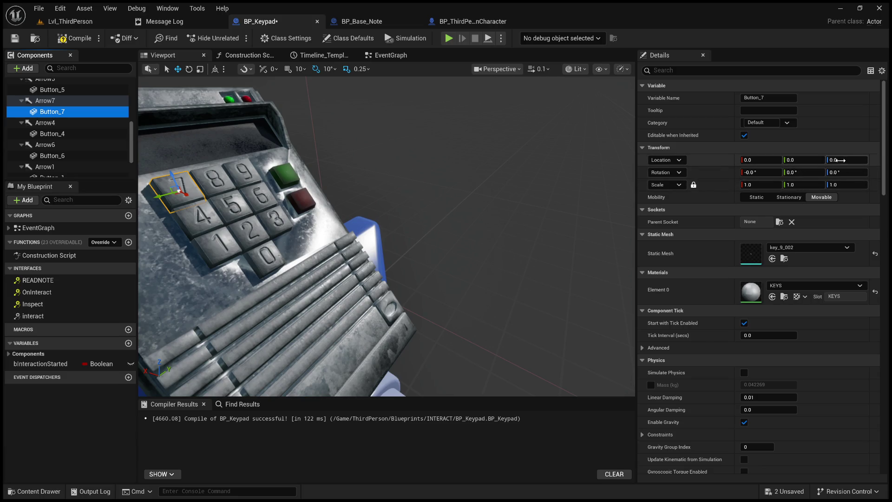
click(49, 135)
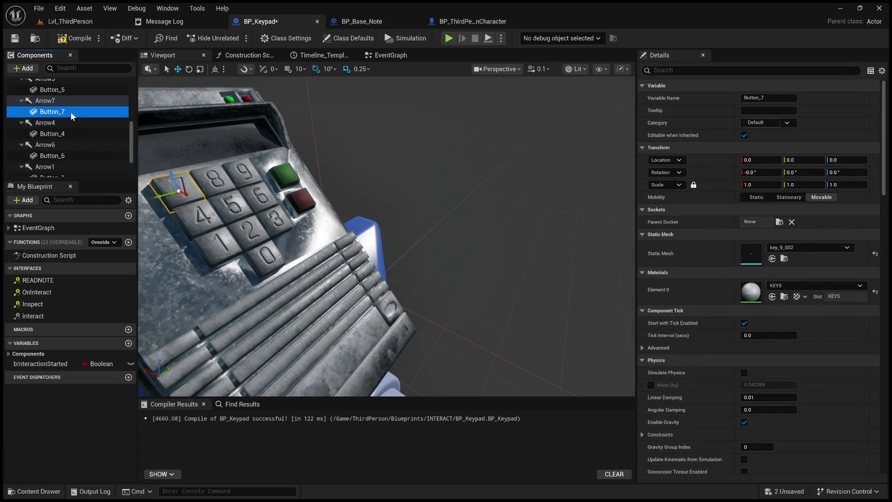
click(65, 123)
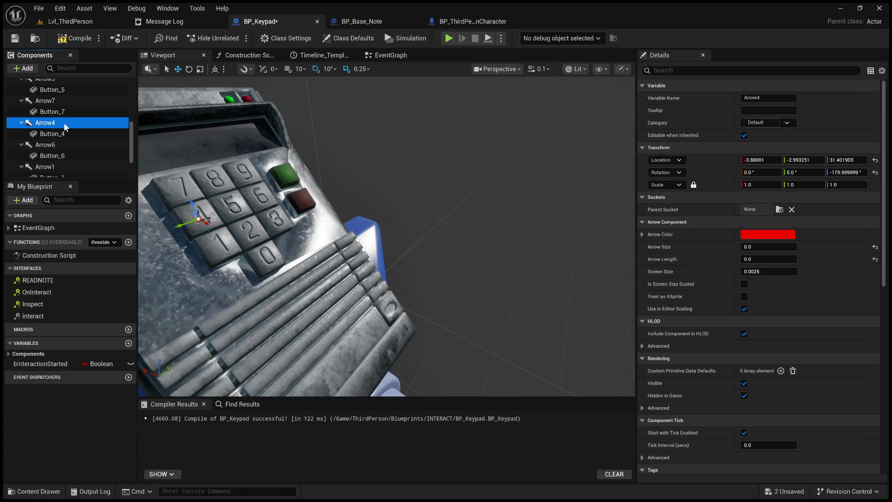
click(76, 146)
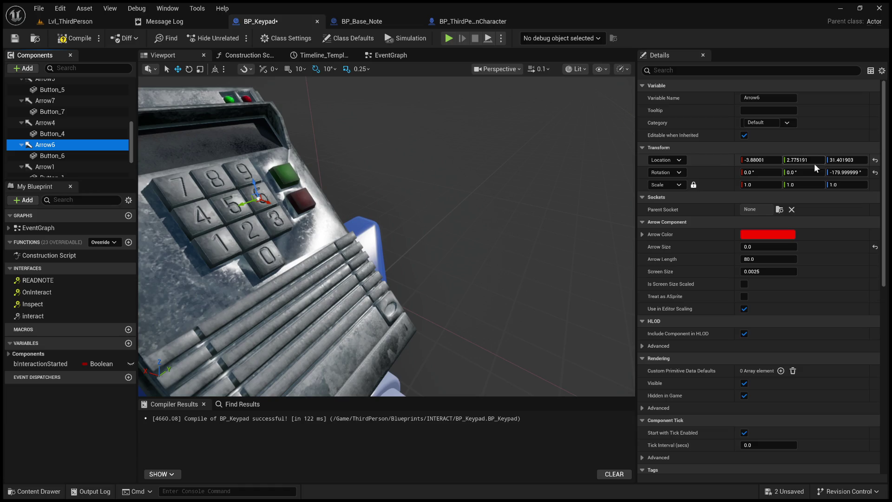
click(55, 113)
scroll(57, 125, down, 5)
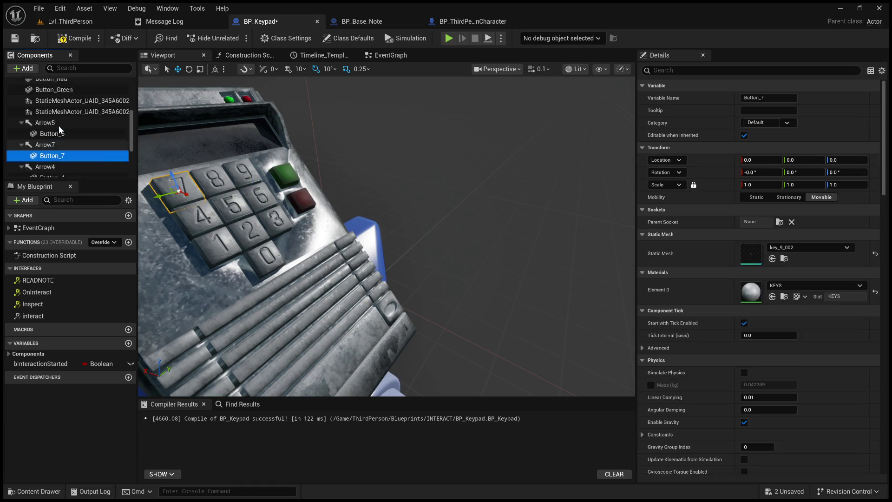
Switch to the EventGraph, pan, and select its nodes.
click(403, 55)
drag(498, 191, 346, 147)
drag(311, 118, 567, 297)
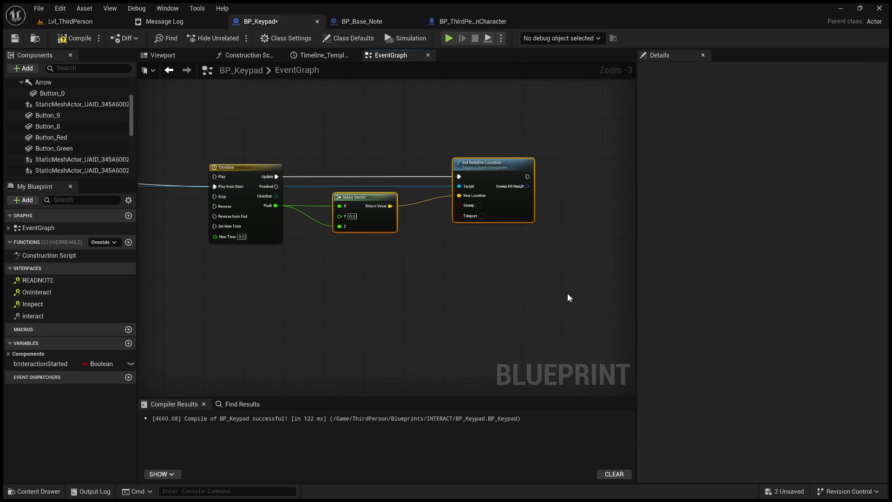
Back in the viewport, add Arrow8 with arrow size 0 and nest Button_8 under it.
click(163, 55)
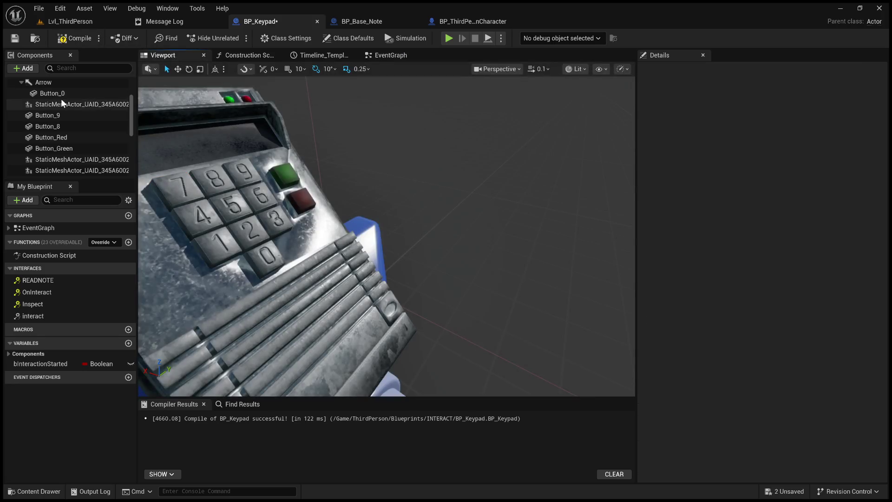
click(65, 126)
click(30, 69)
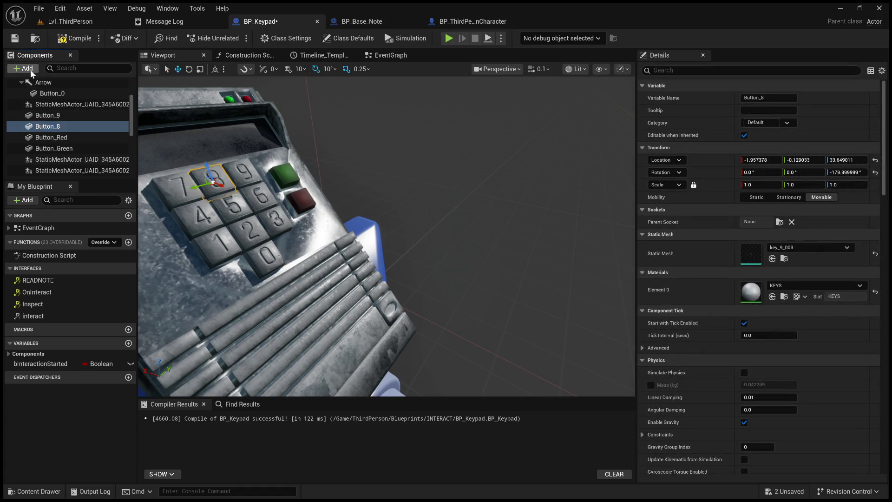
click(52, 111)
drag(68, 136, 68, 127)
click(762, 247)
text(0)
key(Return)
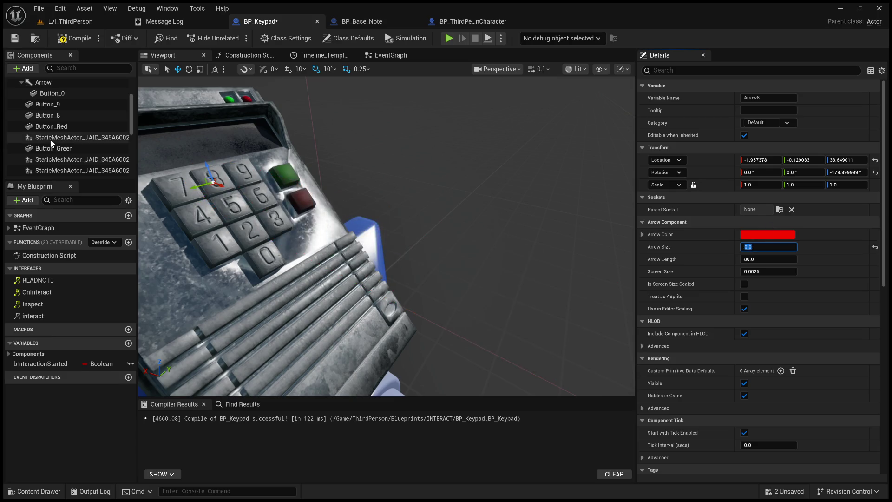
scroll(56, 144, down, 6)
scroll(65, 140, up, 5)
mouse_move(70, 115)
mouse_down()
mouse_move(76, 146)
mouse_move(68, 162)
mouse_up()
scroll(71, 157, up, 5)
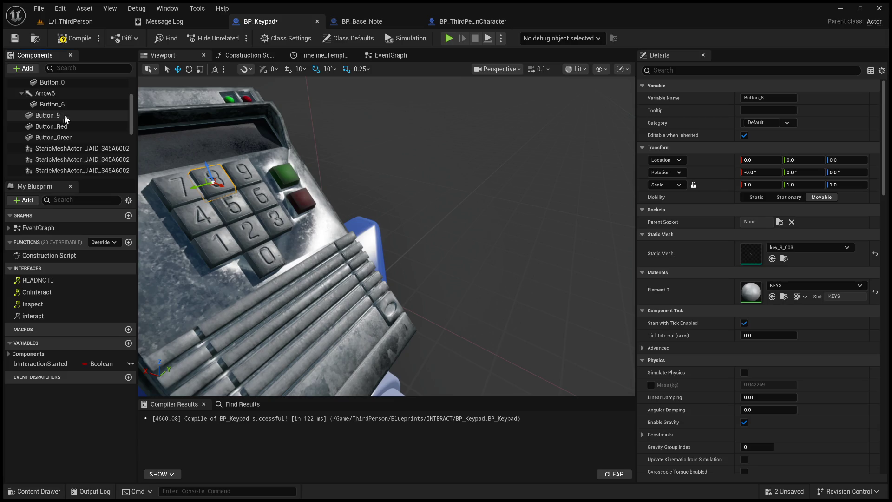
Paste an Arrow9 for Button_9, nest Button_9 under it, and set its arrow size to 0.
click(65, 115)
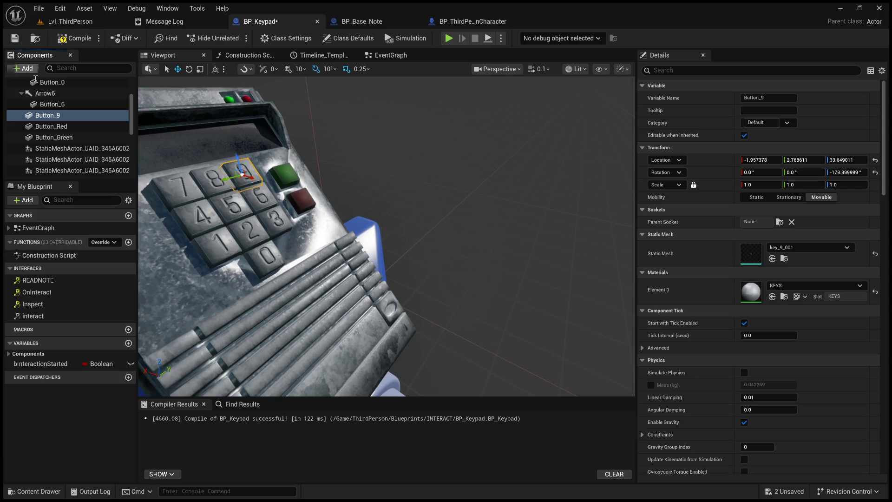
key(ctrl+v)
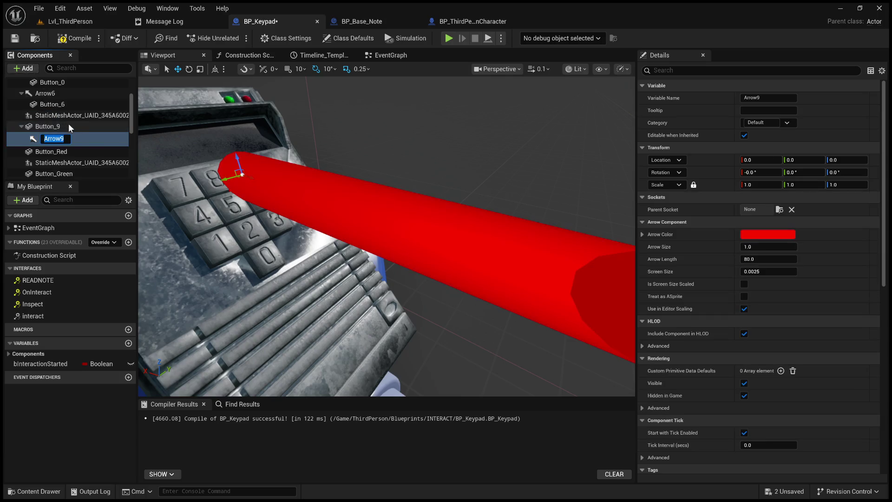
drag(76, 137, 65, 130)
click(74, 116)
scroll(77, 118, down, 2)
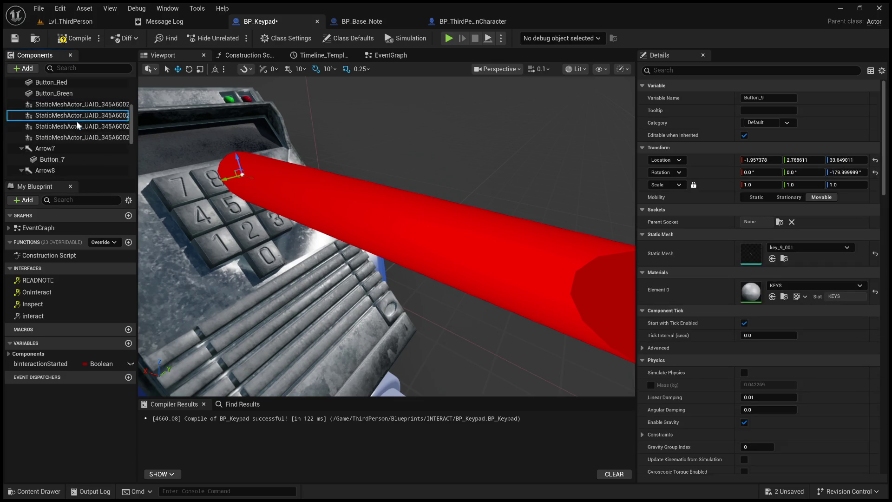
scroll(74, 161, down, 3)
drag(70, 140, 71, 140)
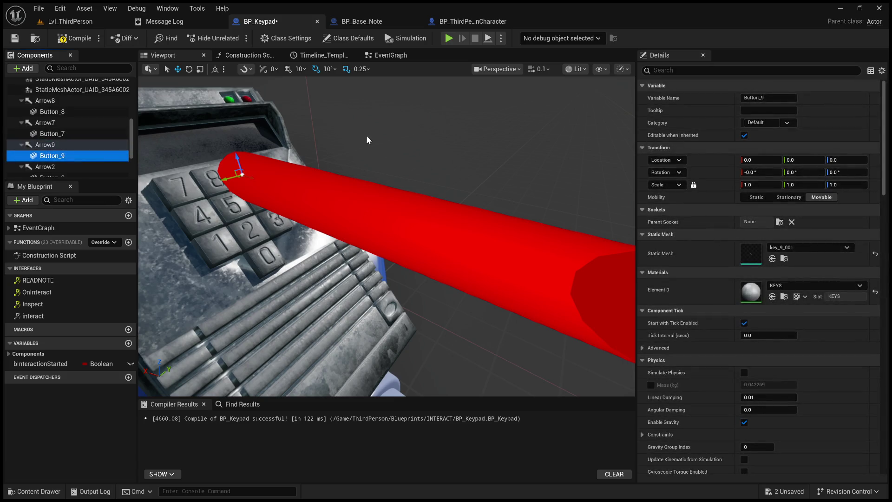
drag(383, 156, 388, 155)
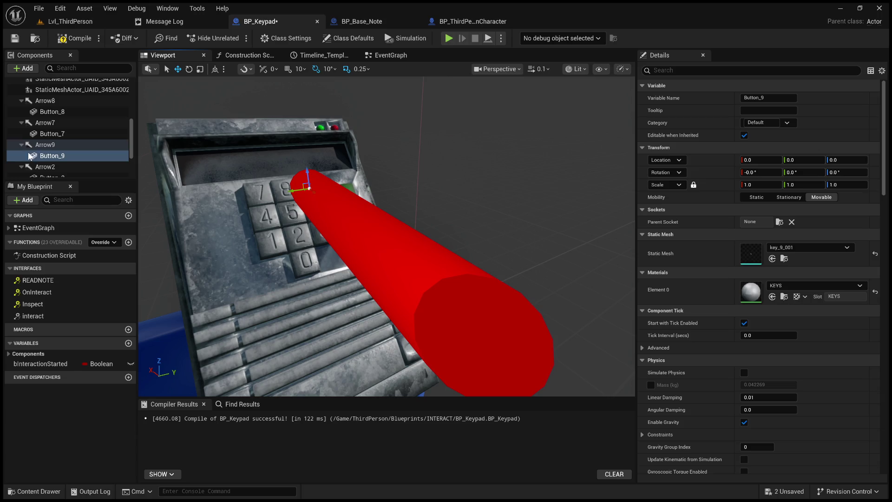
click(45, 146)
click(777, 248)
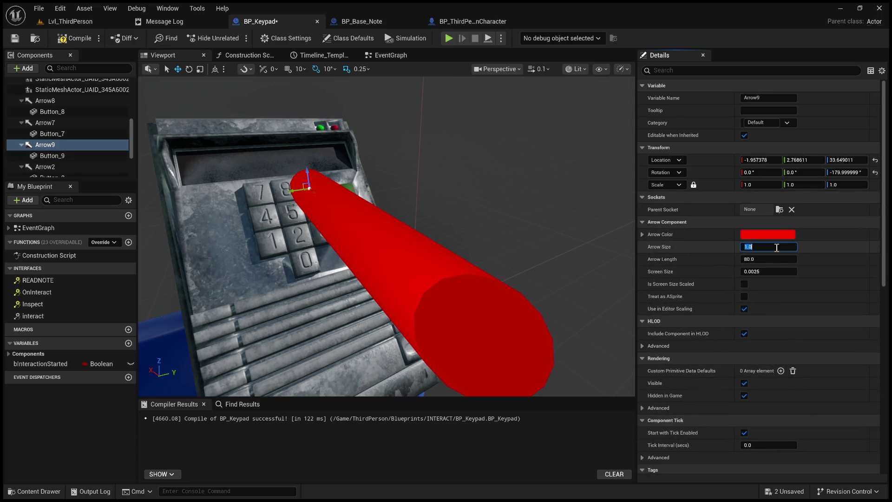
text(0)
key(Return)
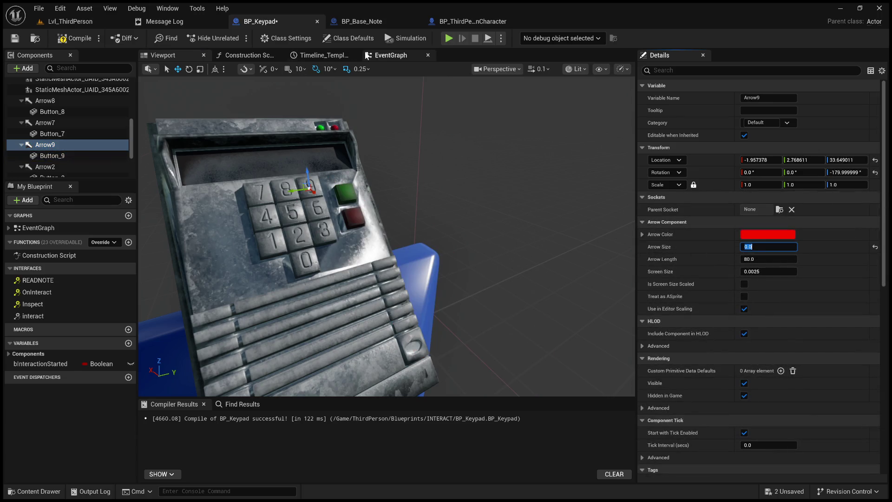
Show the EventGraph, then switch to the Lvl_ThirdPerson level.
click(390, 55)
scroll(445, 148, down, 3)
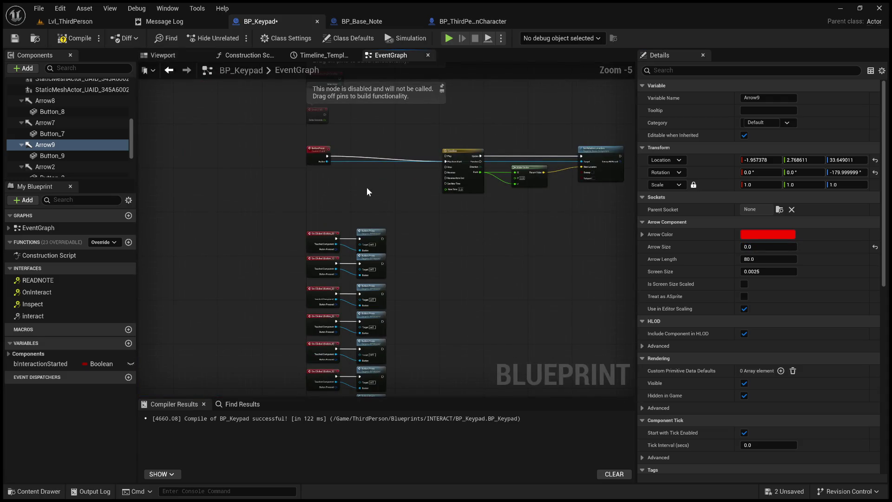
click(91, 23)
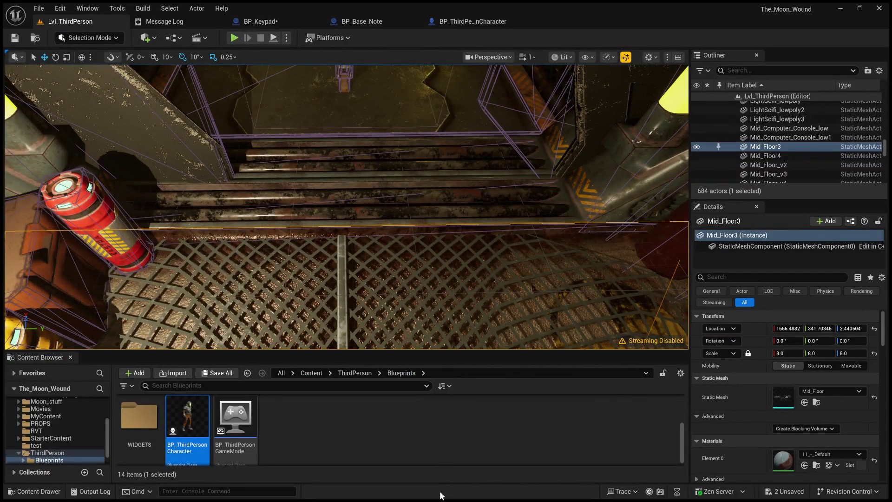
Start Play-in-Editor with Alt+P, interact with the keypad using E, and press four keys.
key(alt+p)
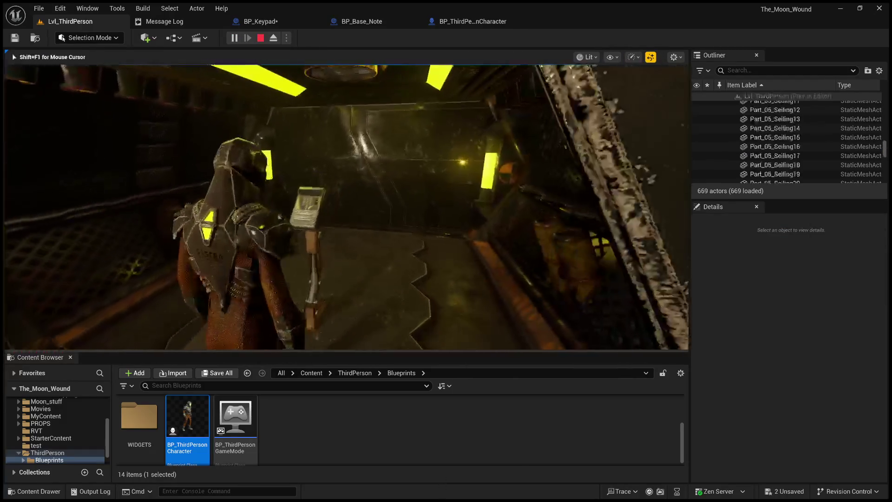
key(e)
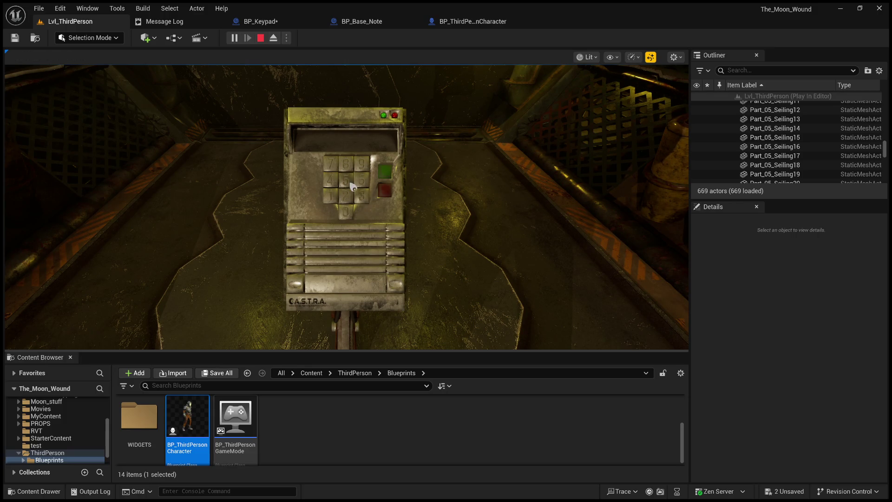
click(363, 186)
click(333, 175)
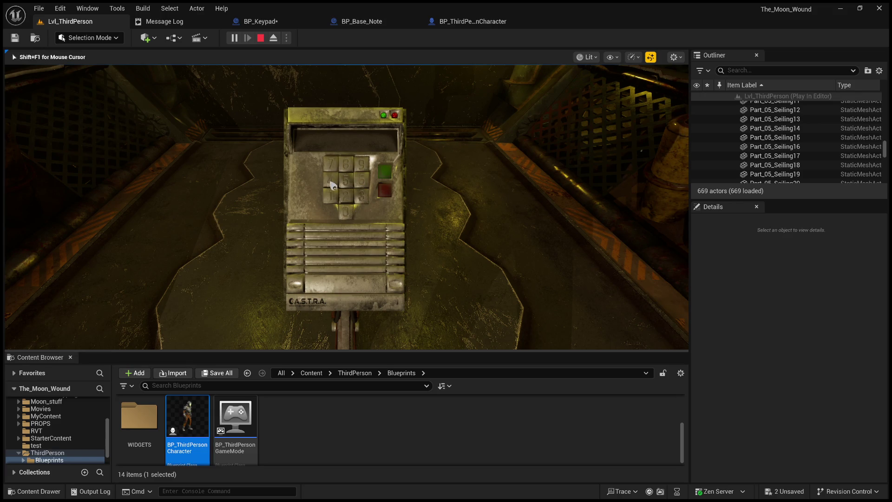
click(352, 217)
click(334, 203)
Press several more digits ending on the 0 key, then expand the game view with F11.
click(347, 196)
click(362, 196)
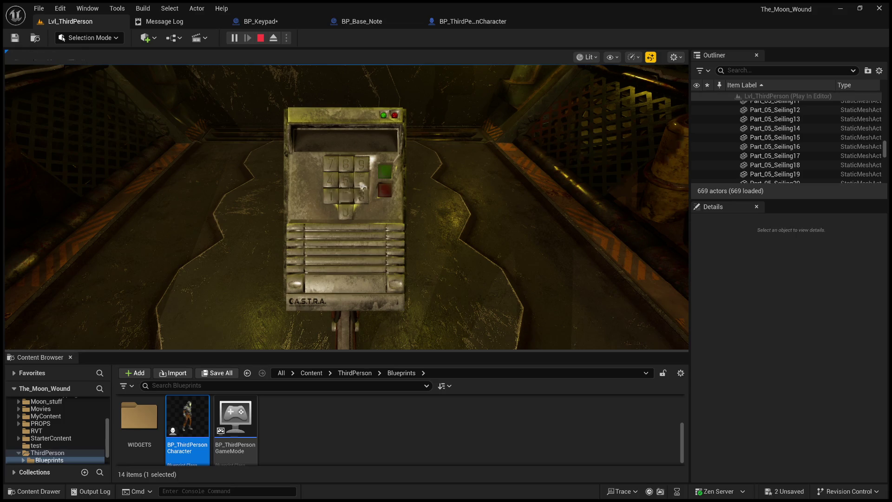
click(356, 203)
click(338, 192)
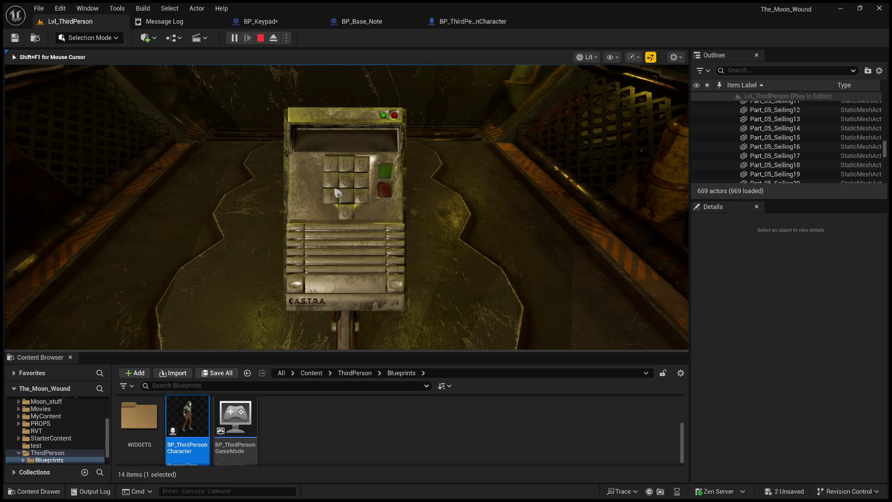
click(362, 167)
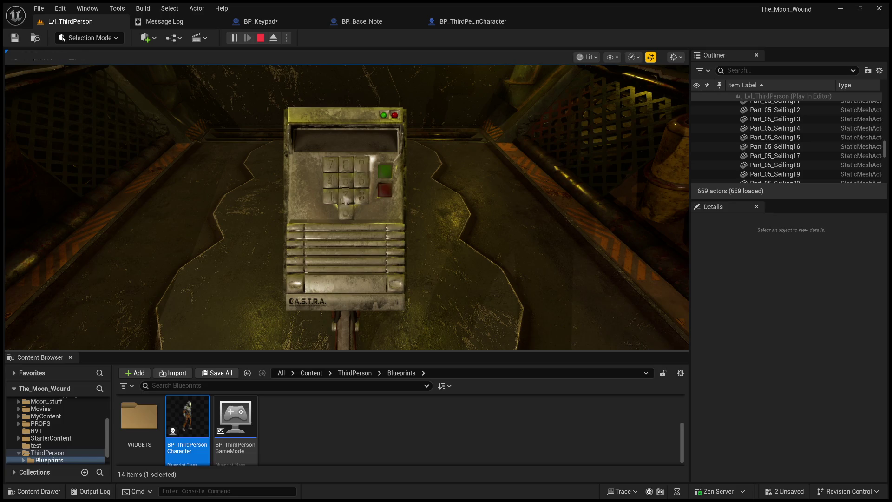
click(344, 208)
click(348, 216)
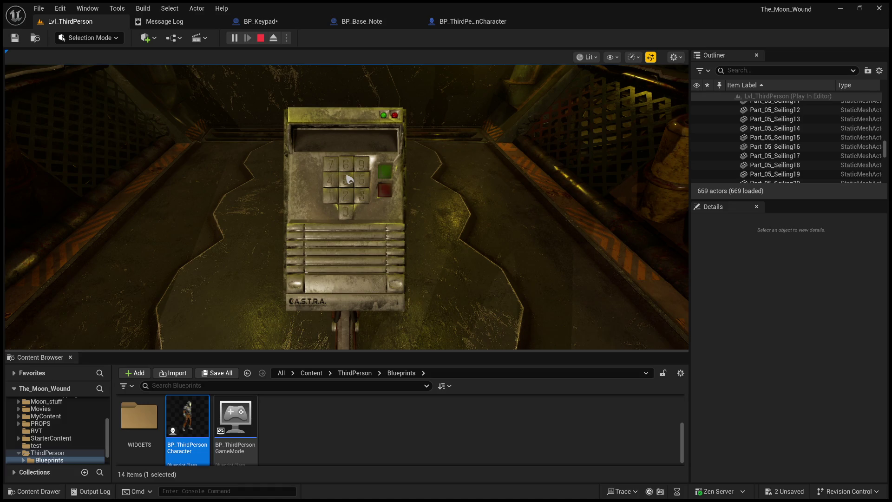
key(F11)
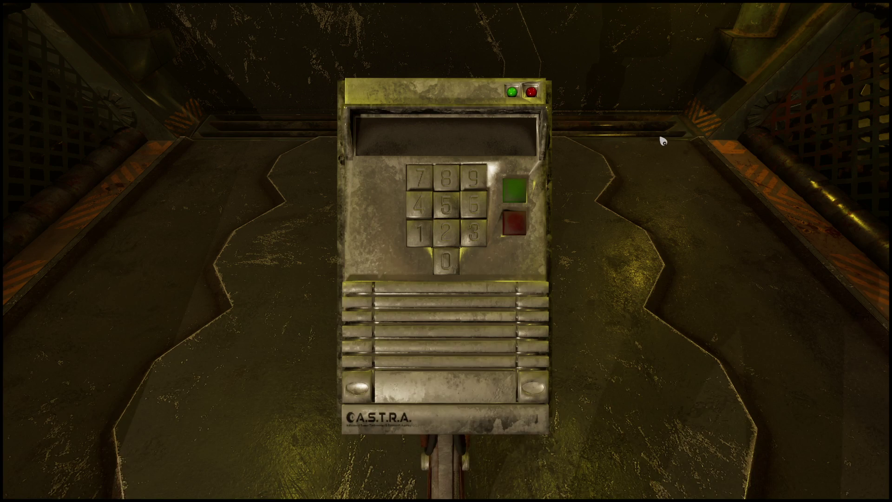
Leave the keypad close-up, stop the play session with Esc, and restore the layout with F11.
key(Escape)
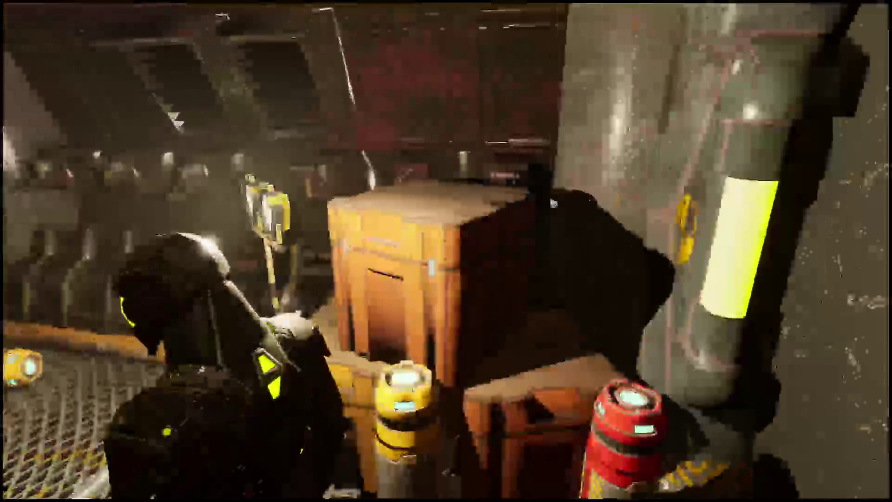
key(Escape)
key(F11)
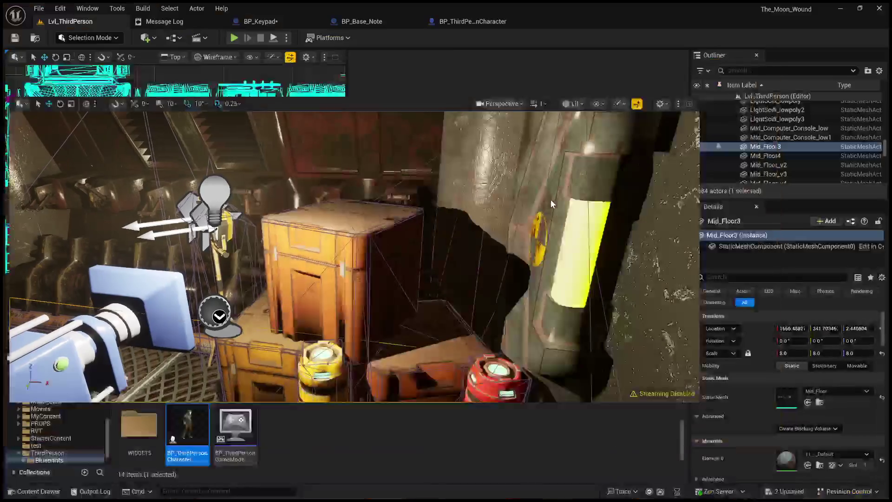
Return to BP_Keypad's event graph and bring Get Player Controller into view.
click(481, 22)
click(276, 21)
mouse_move(441, 198)
mouse_down()
mouse_move(281, 163)
mouse_move(368, 261)
mouse_up()
scroll(418, 233, up, 3)
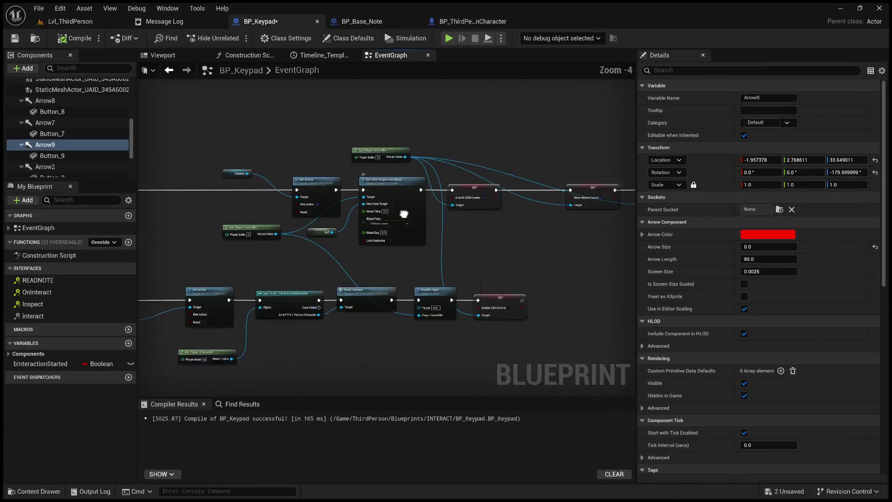
drag(367, 170, 364, 219)
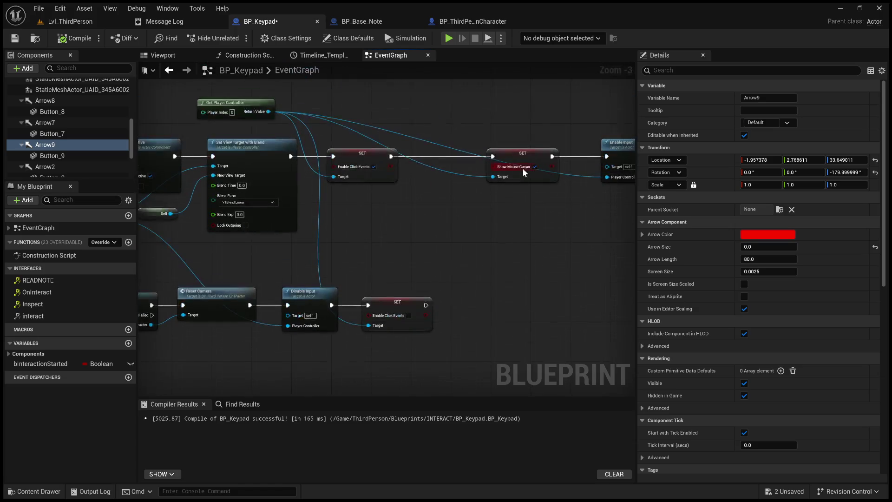
Duplicate SET Show Mouse Cursor after the lower Enable Click Events, targeting the player controller.
click(536, 155)
key(ctrl+c)
key(ctrl+v)
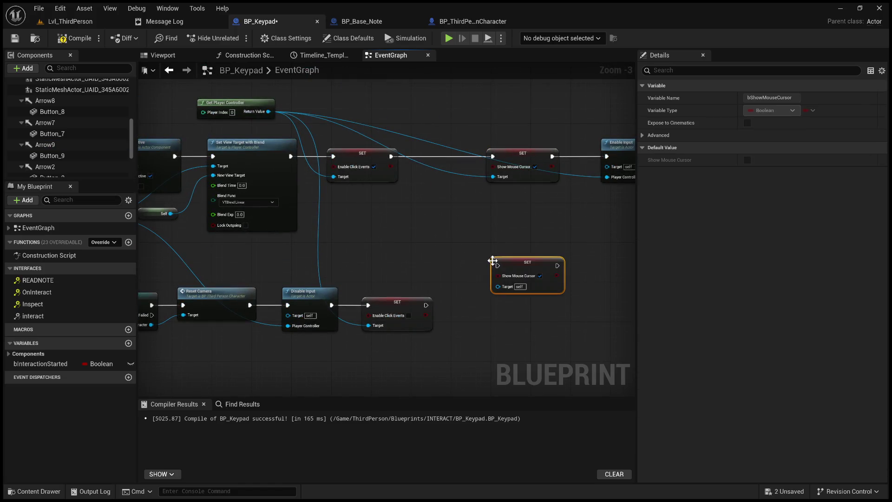
mouse_move(518, 263)
mouse_down()
mouse_move(497, 303)
mouse_move(437, 307)
mouse_move(454, 307)
mouse_up()
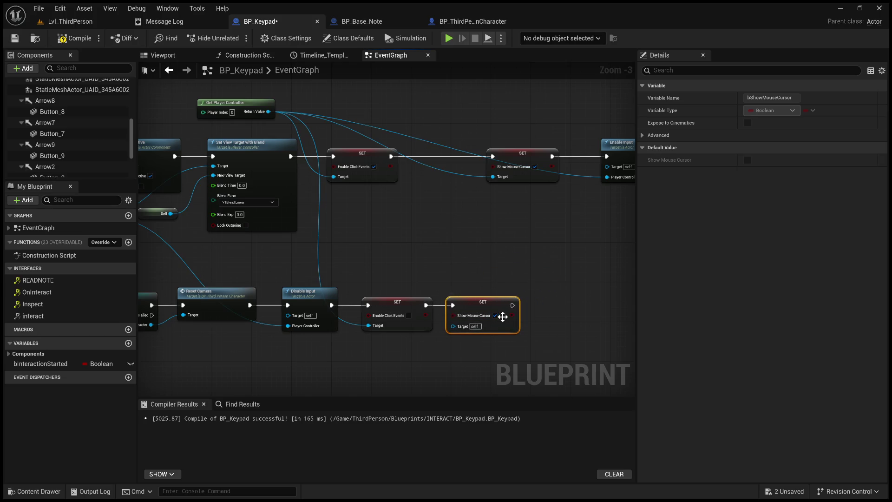
mouse_move(268, 112)
mouse_down()
mouse_move(431, 325)
mouse_move(453, 325)
mouse_up()
Pan the graph and compile BP_Keypad.
mouse_move(347, 238)
mouse_down()
mouse_move(479, 238)
mouse_move(439, 257)
mouse_move(454, 241)
mouse_move(469, 281)
mouse_move(230, 261)
mouse_move(299, 243)
mouse_move(330, 252)
mouse_move(513, 243)
mouse_up()
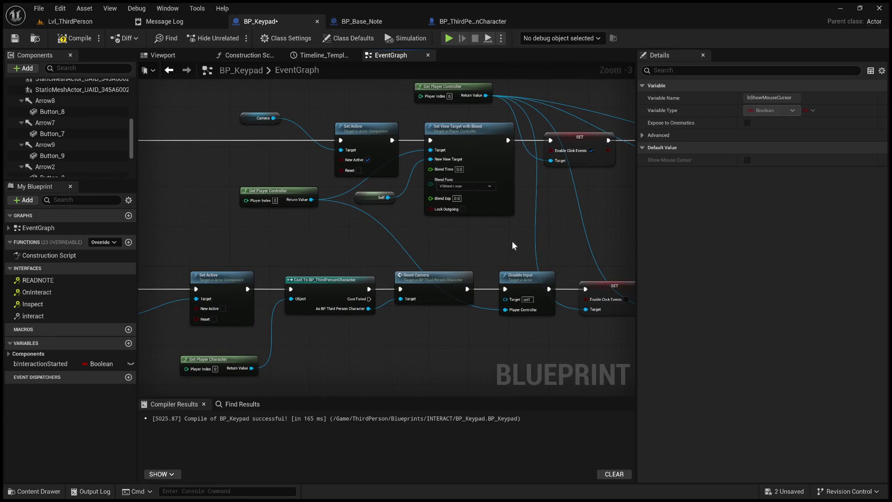
drag(362, 231, 354, 247)
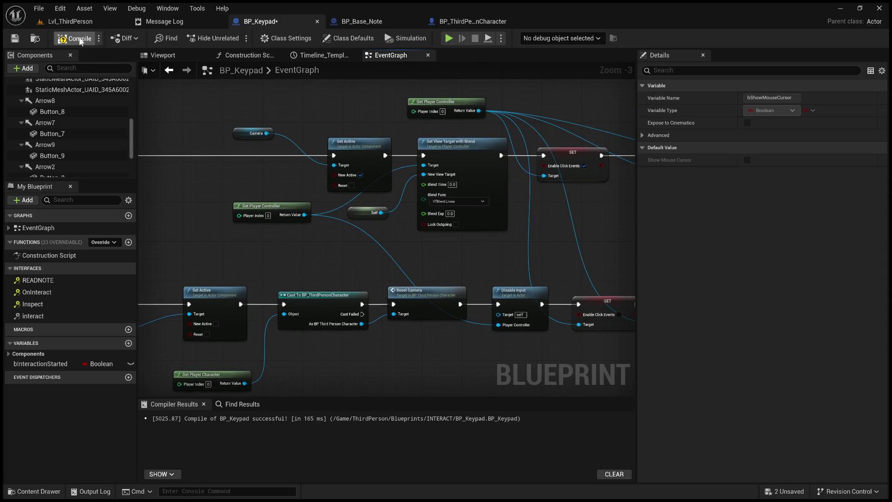
click(46, 21)
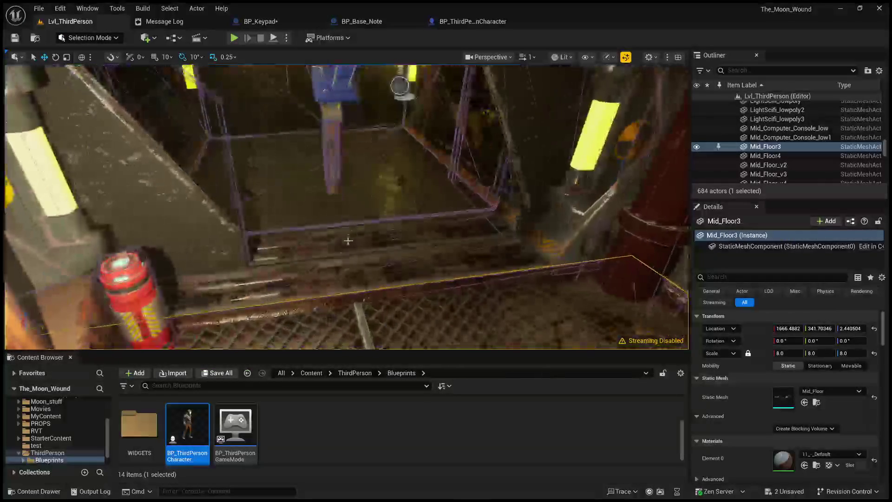
click(372, 339)
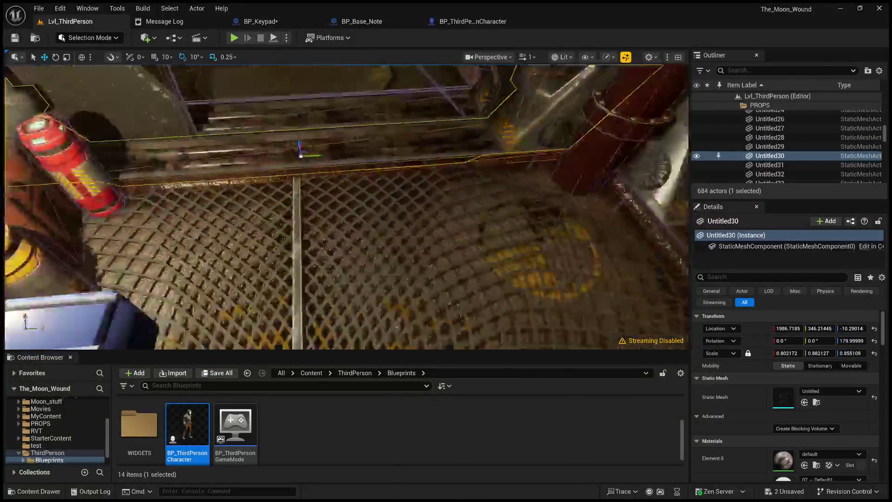
key(ctrl+z)
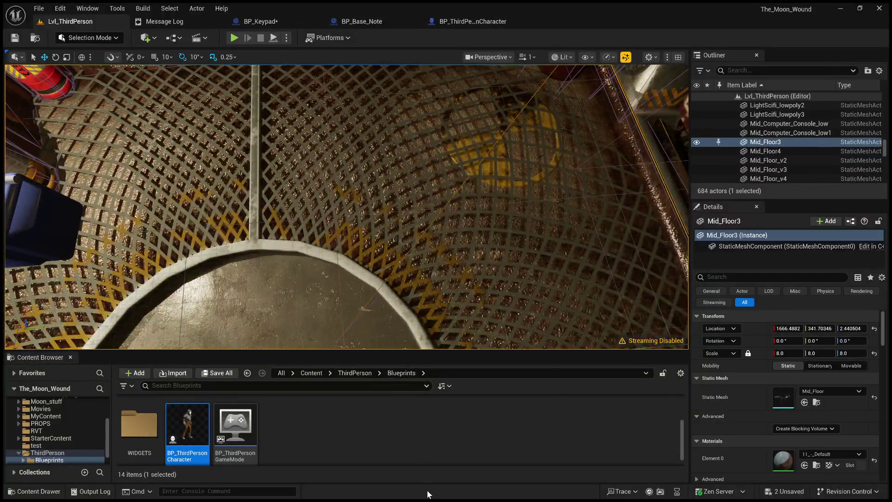
key(alt+p)
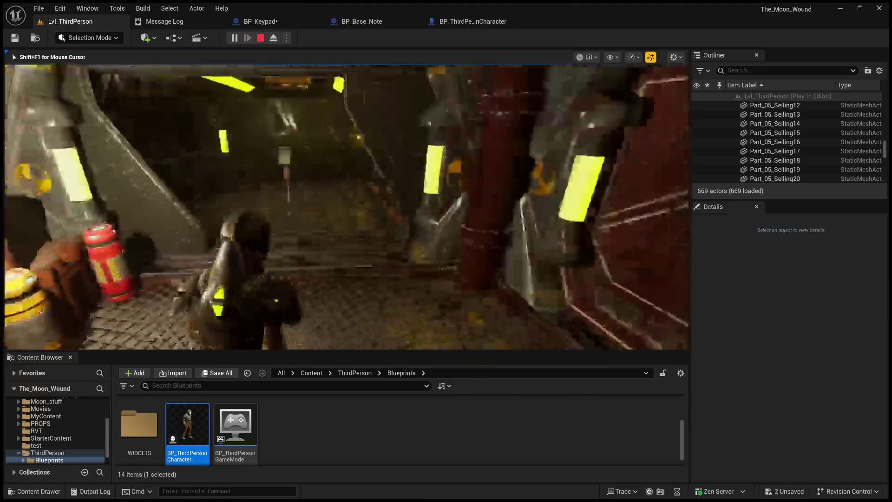
key(e)
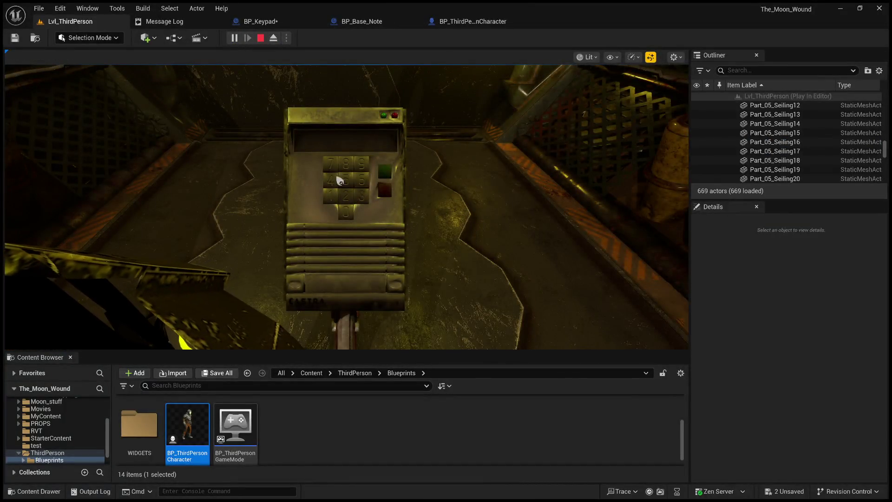
key(e)
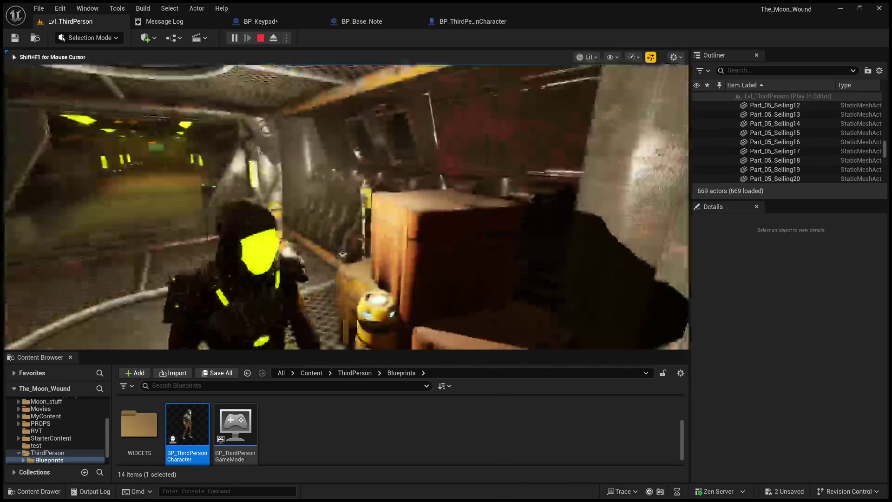
key(e)
key(e)
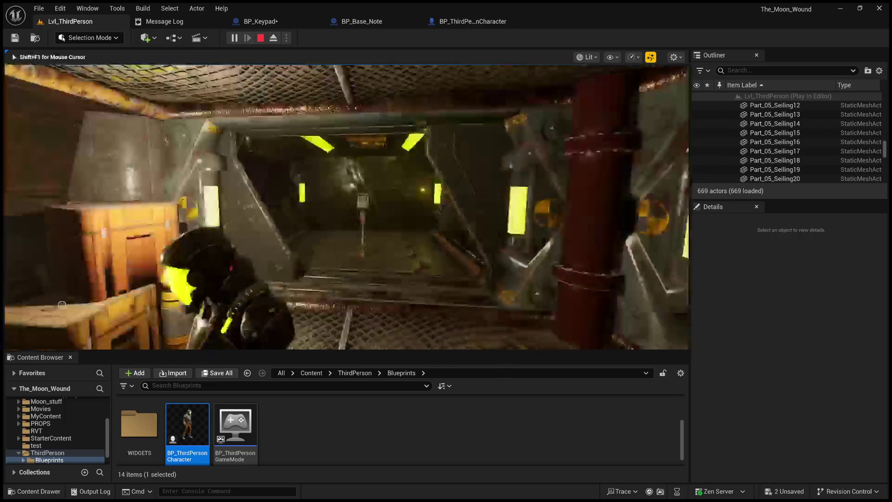
key(e)
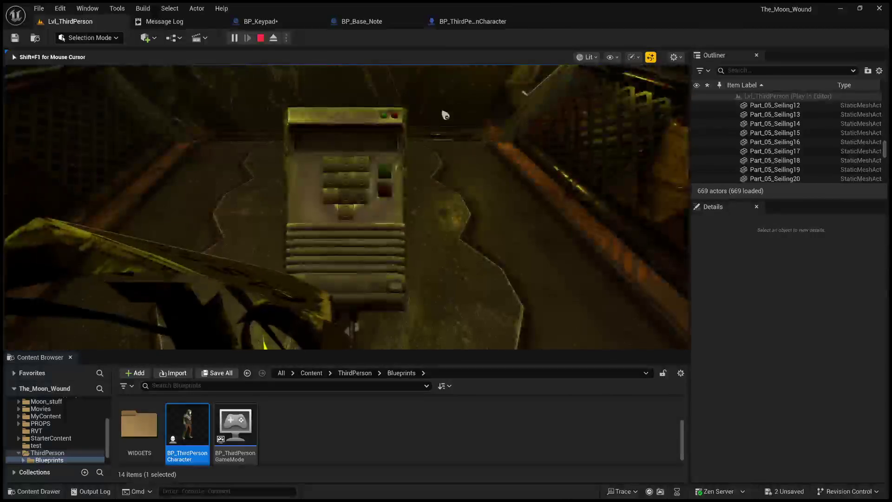
key(e)
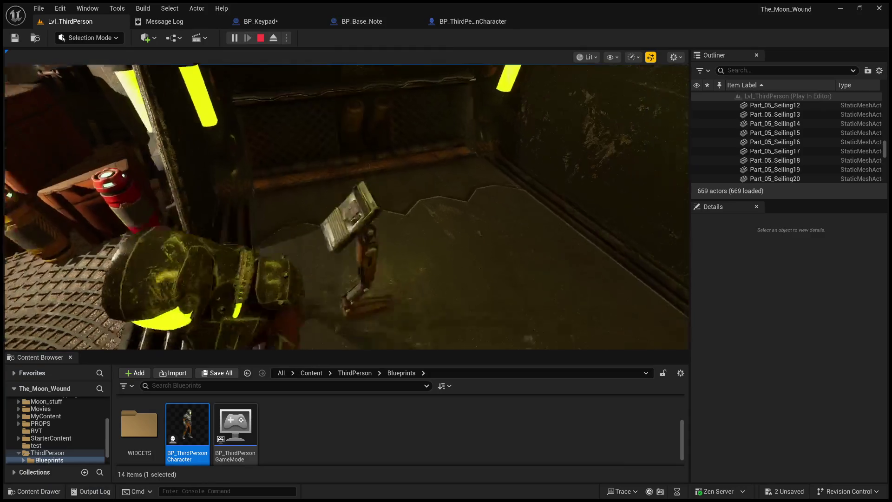
key(Escape)
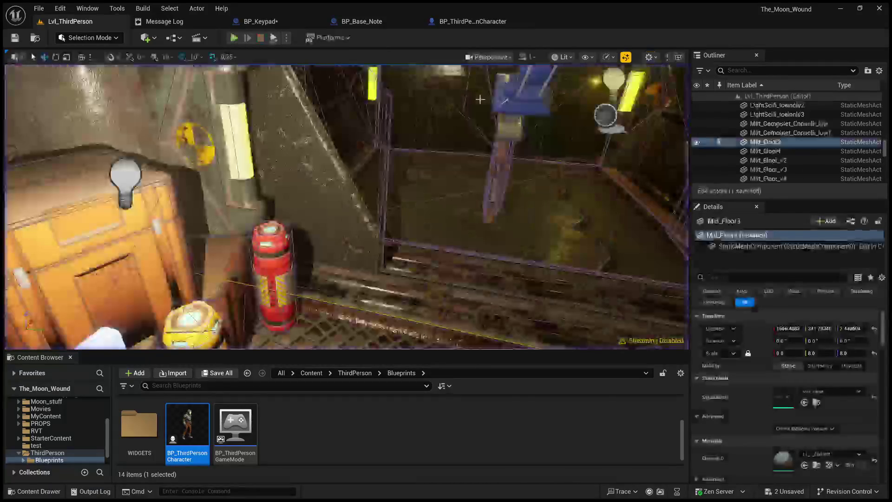
click(274, 21)
Draw a comment box over an empty graph area and type a new title.
scroll(562, 190, down, 4)
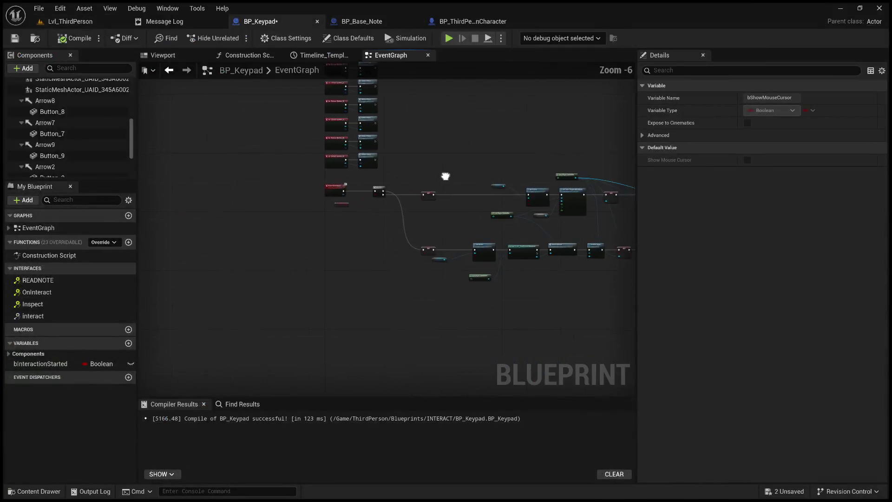
drag(311, 283, 423, 338)
key(c)
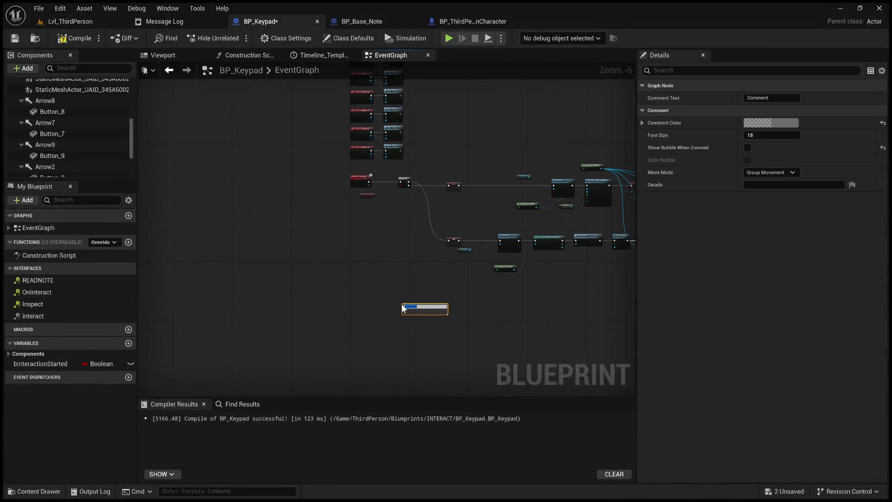
key(BackSpace)
text(ck the)
text(ction)
click(539, 331)
Pull a wire from Get Player Controller's Return Value, then discard it on empty space.
scroll(537, 331, up, 3)
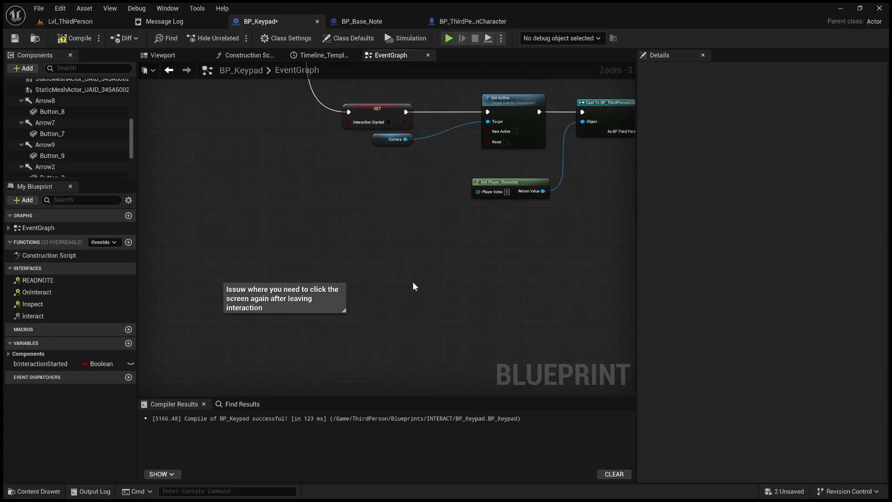
scroll(412, 282, down, 2)
drag(393, 298, 242, 292)
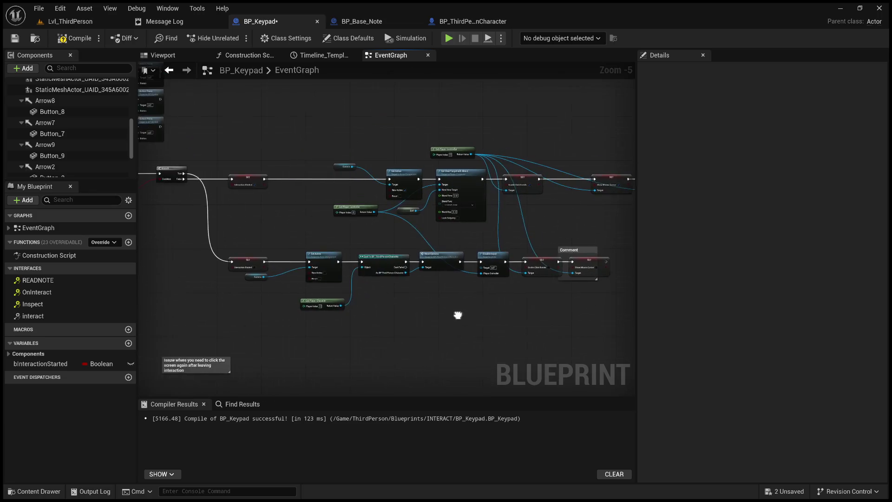
scroll(508, 277, up, 2)
mouse_move(548, 274)
mouse_down()
mouse_move(458, 315)
mouse_move(552, 332)
mouse_up()
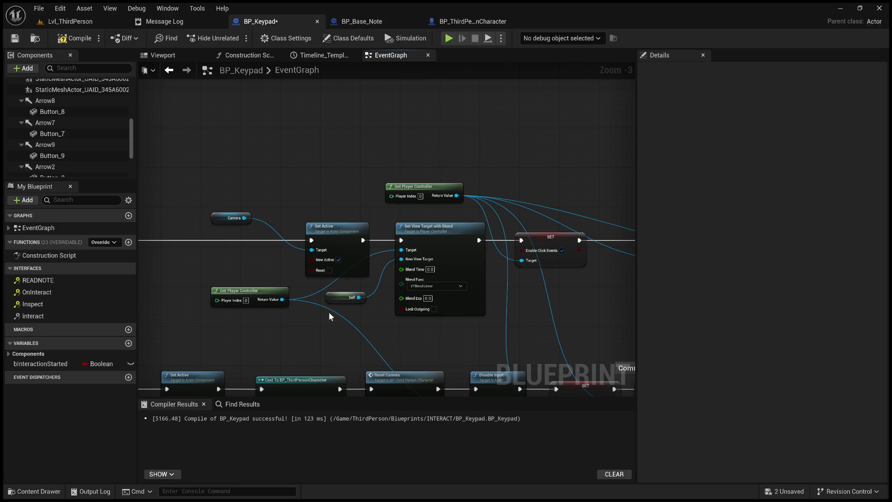
drag(283, 299, 311, 172)
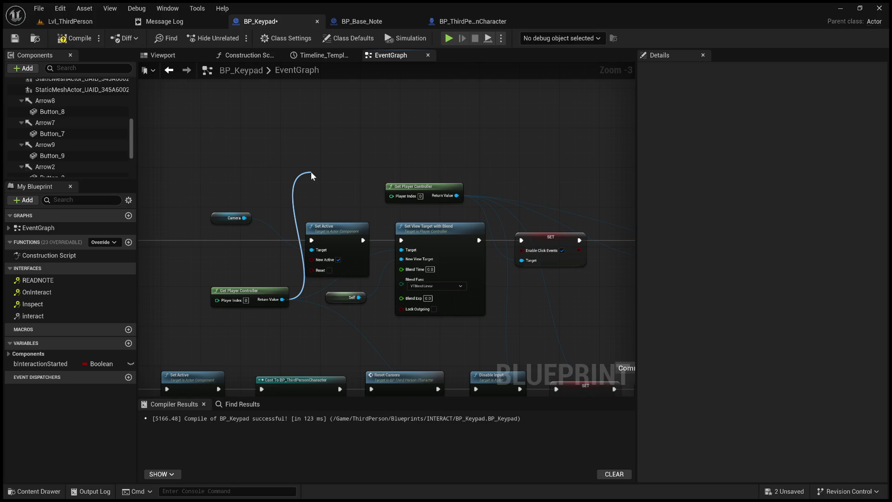
drag(311, 176, 342, 135)
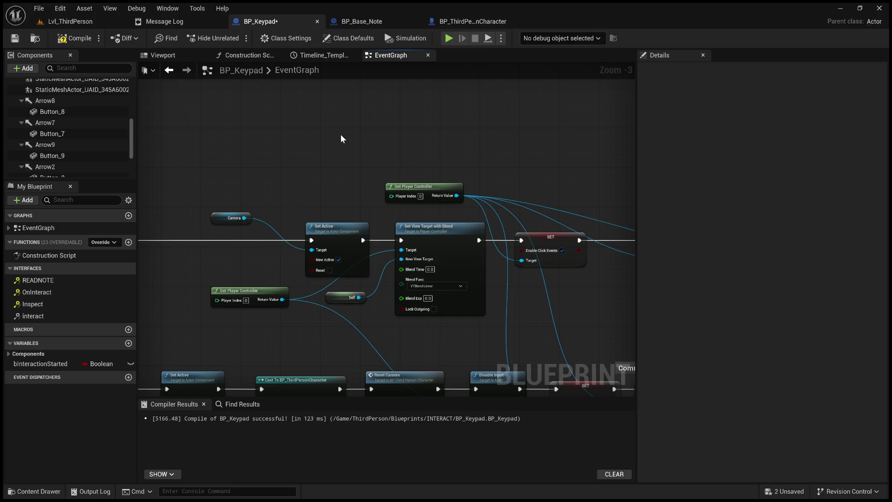
Bring the two SET nodes into view and pull a wire from Get Player Character's Return Value.
mouse_move(338, 169)
mouse_down()
mouse_move(174, 163)
mouse_move(446, 133)
mouse_up()
scroll(403, 148, down, 3)
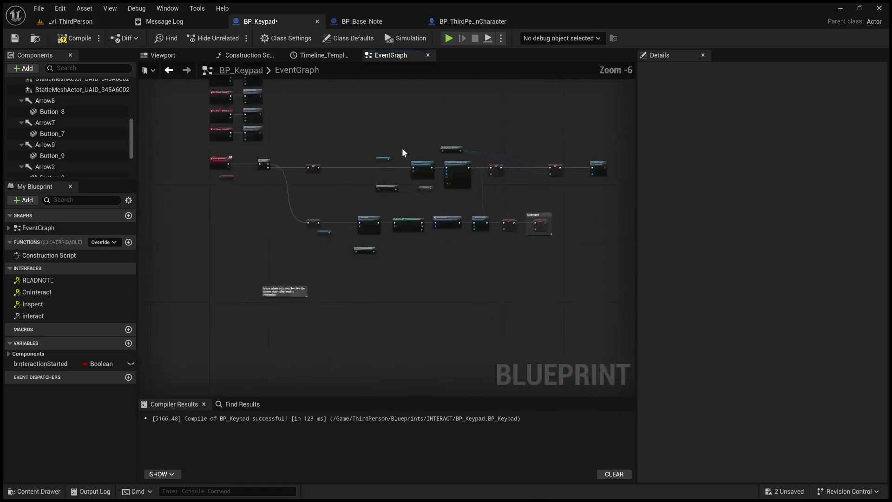
scroll(364, 286, up, 3)
drag(444, 236, 539, 244)
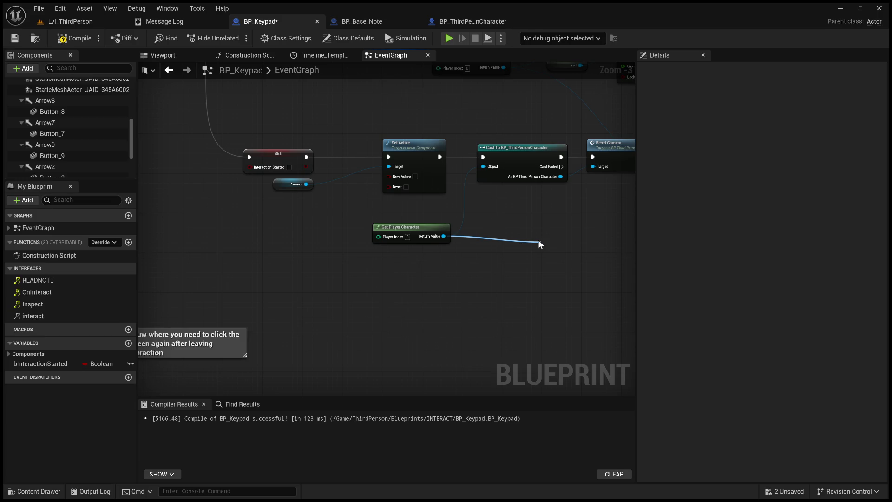
Add a Set Owner No See node on the character's Mesh via 'set owner no see' search.
drag(538, 239, 538, 242)
text(set owner no see)
key(Return)
drag(460, 316, 427, 288)
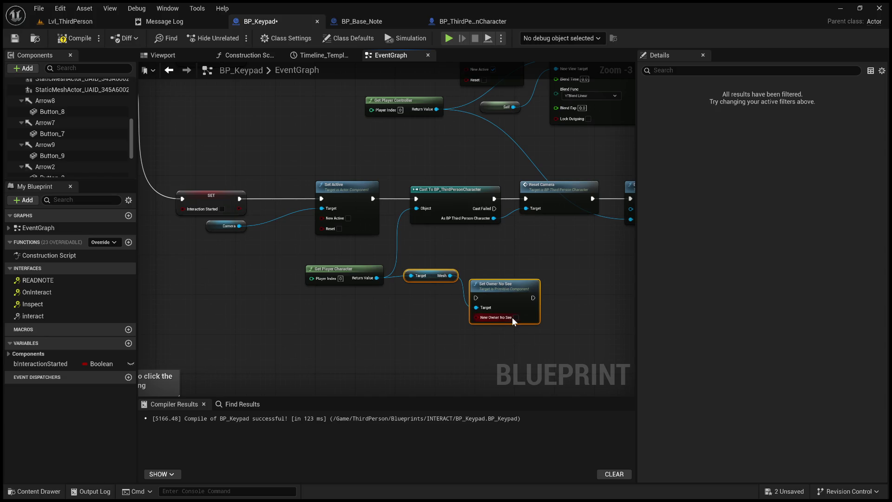
drag(444, 259, 370, 297)
scroll(287, 289, down, 2)
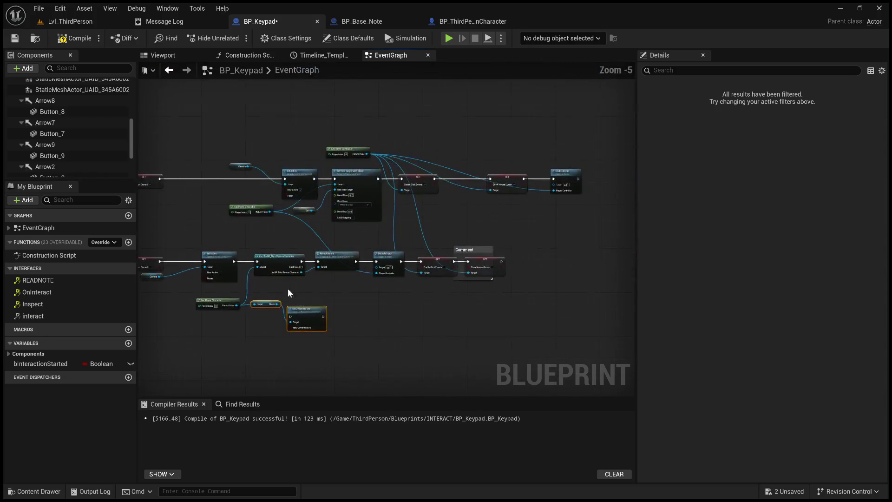
scroll(322, 327, up, 3)
Arrange Mesh and Set Owner No See beside the comments, chaining it after Show Mouse Cursor.
mouse_move(321, 326)
mouse_down()
mouse_move(221, 326)
mouse_move(627, 260)
mouse_up()
drag(488, 288, 335, 350)
click(377, 316)
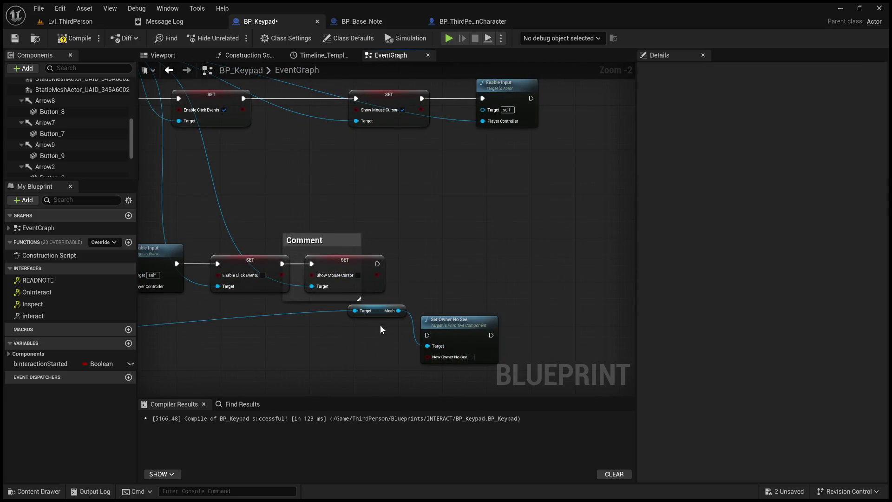
drag(376, 328, 360, 339)
mouse_move(443, 329)
mouse_down()
mouse_move(458, 294)
mouse_move(448, 267)
mouse_up()
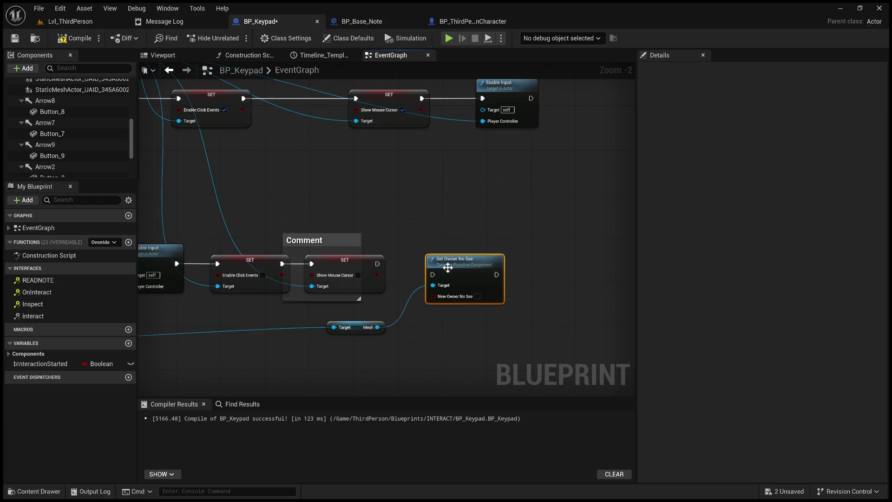
click(337, 240)
mouse_move(378, 263)
mouse_down()
mouse_move(432, 275)
mouse_move(439, 255)
mouse_move(409, 259)
mouse_up()
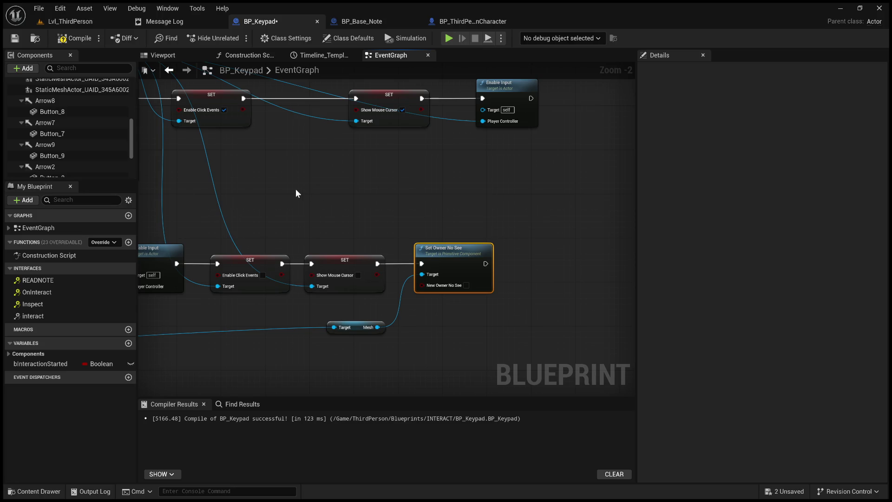
Paste a copy of Set Owner No See and chain it after Enable Input.
drag(295, 189, 303, 231)
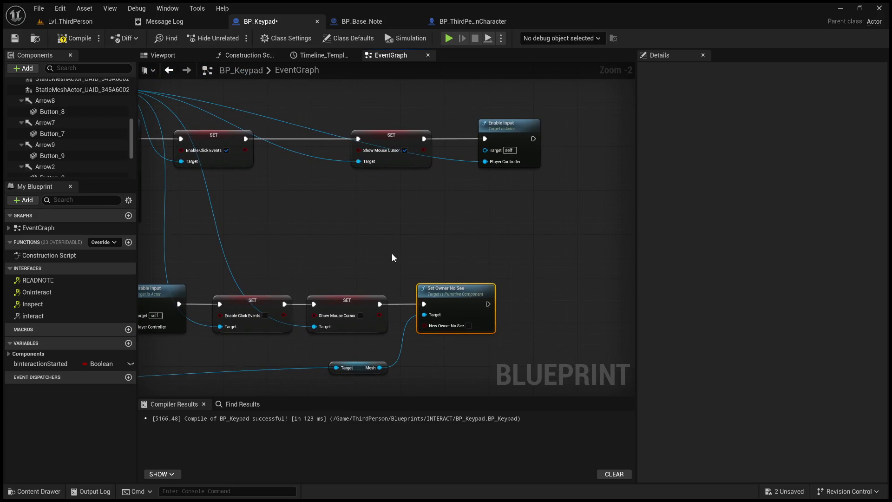
drag(396, 248, 253, 288)
key(ctrl+v)
drag(502, 197, 454, 170)
mouse_move(392, 180)
mouse_down()
mouse_move(438, 179)
mouse_move(464, 169)
mouse_up()
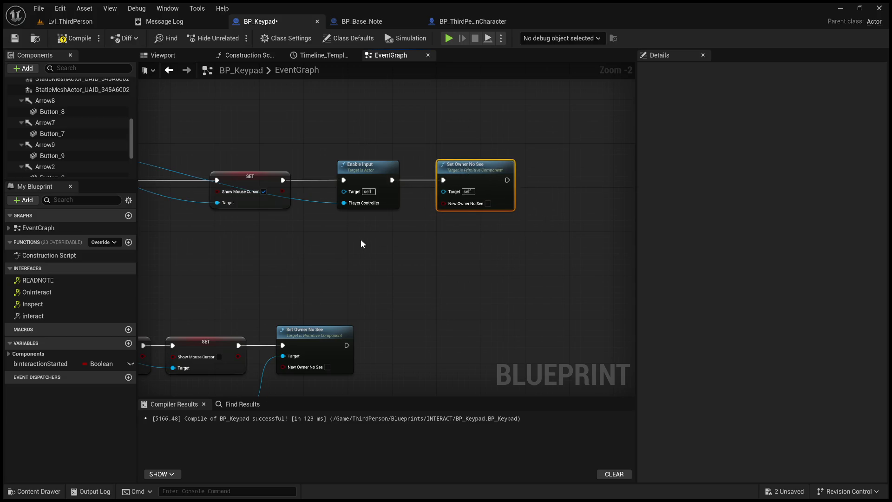
Paste a Get Player Character node and wire its Mesh into the copied node's Target.
scroll(318, 256, down, 3)
scroll(411, 242, up, 2)
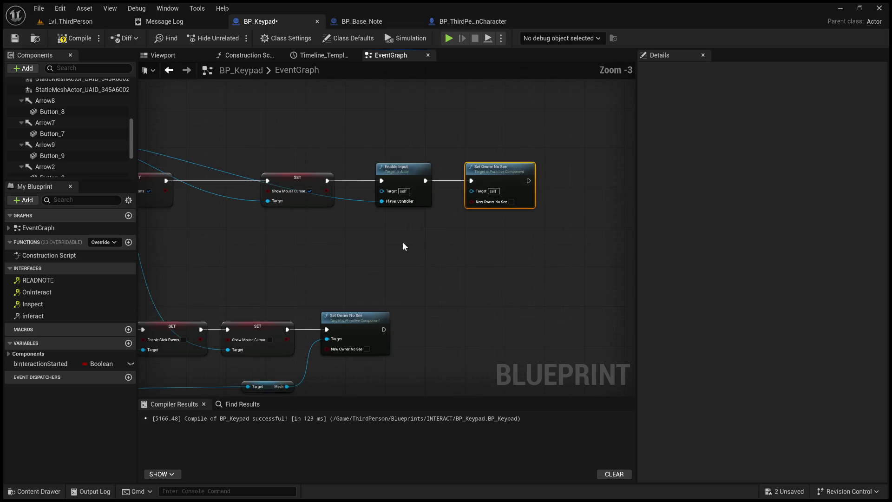
scroll(409, 251, down, 2)
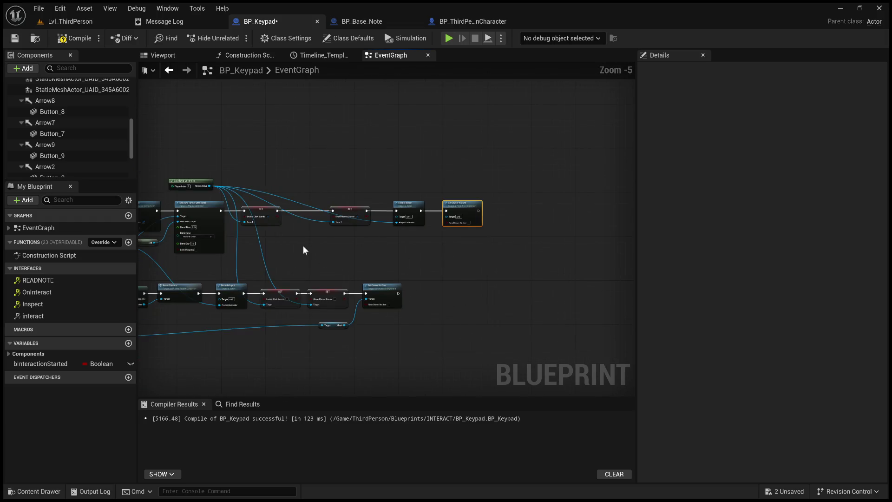
drag(307, 249, 570, 194)
click(321, 277)
mouse_move(624, 194)
mouse_down()
mouse_move(372, 231)
mouse_move(434, 219)
mouse_up()
key(ctrl+v)
scroll(375, 228, up, 5)
scroll(400, 223, down, 2)
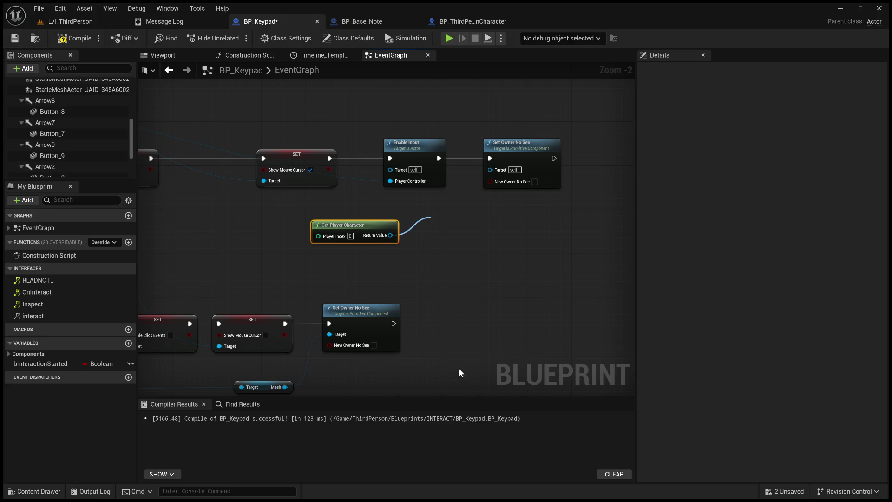
click(475, 403)
mouse_move(479, 222)
mouse_down()
mouse_move(487, 170)
mouse_move(488, 177)
mouse_up()
drag(467, 219, 450, 230)
Tick New Owner No See on the upper node, check the lower Mesh wire, and return to Lvl_ThirdPerson.
click(535, 180)
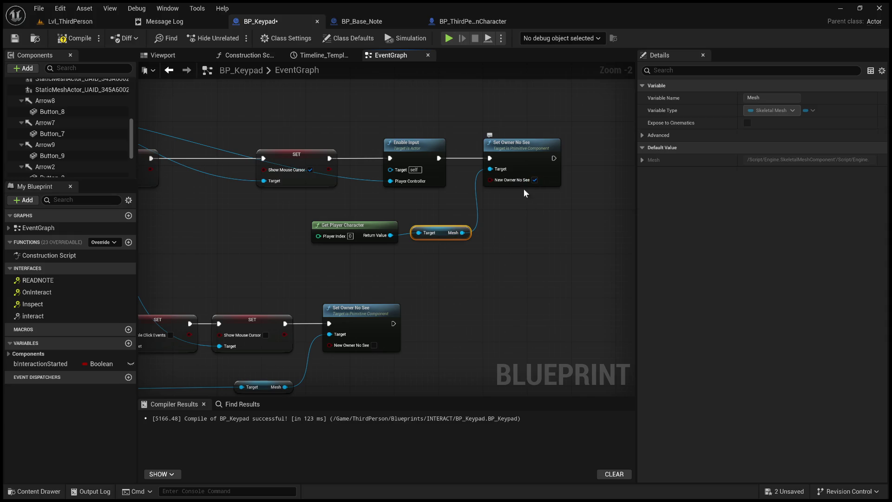
scroll(454, 232, down, 2)
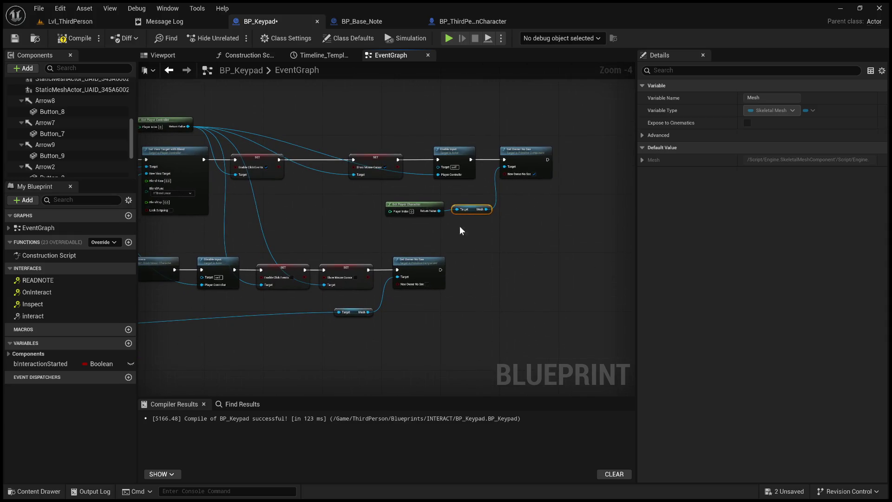
scroll(333, 324, up, 4)
click(368, 304)
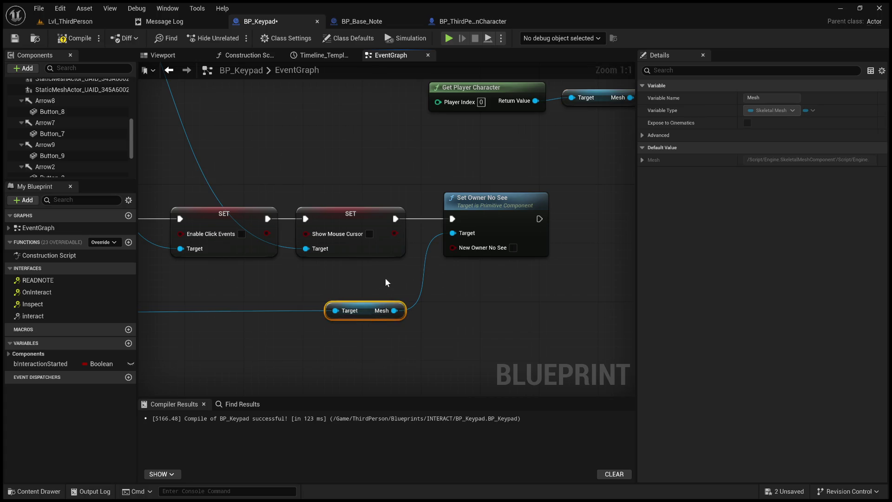
scroll(386, 280, down, 5)
scroll(361, 263, up, 3)
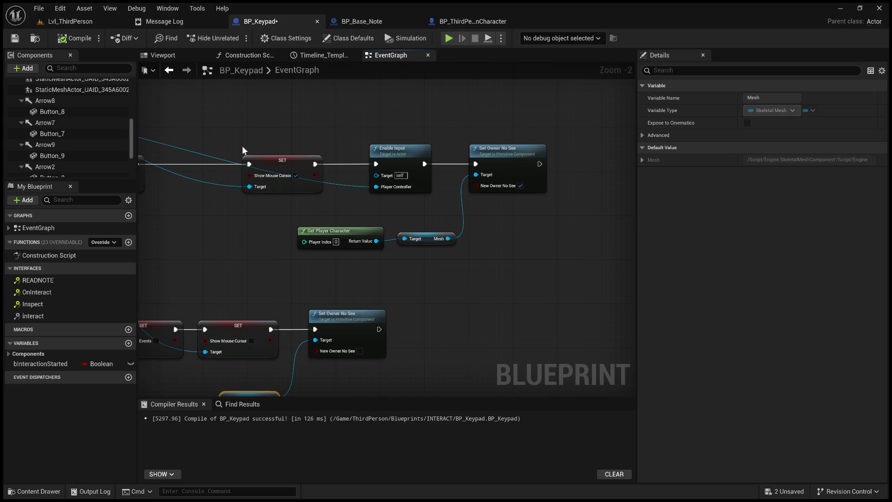
click(78, 22)
mouse_move(305, 179)
mouse_down()
mouse_move(286, 233)
mouse_move(364, 288)
mouse_up()
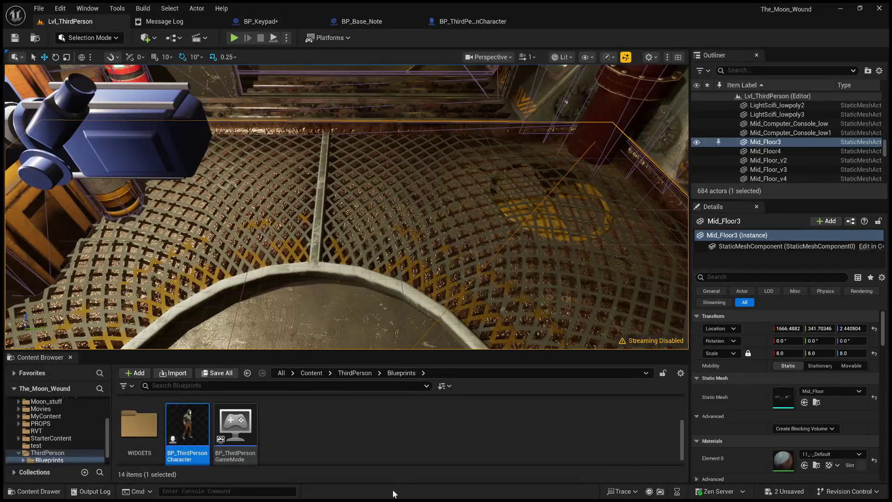
Play-test the keypad interaction with Alt+P and E, stop with Esc, and Save All.
key(alt+p)
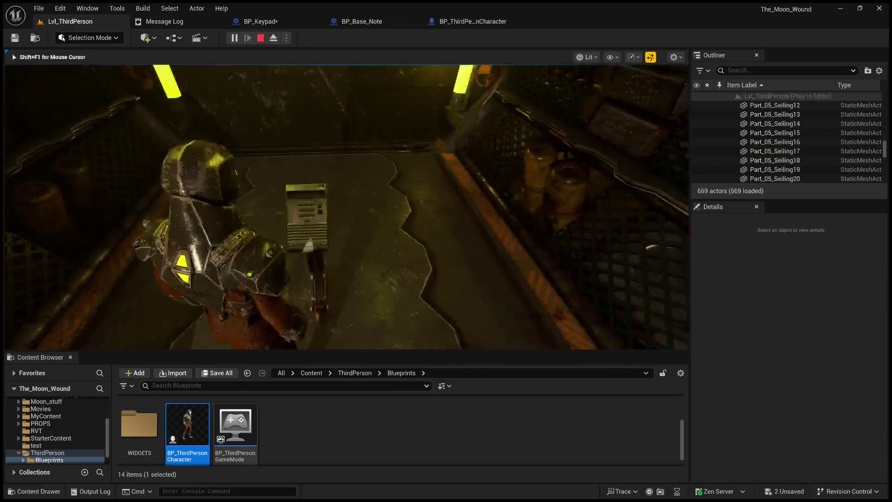
key(e)
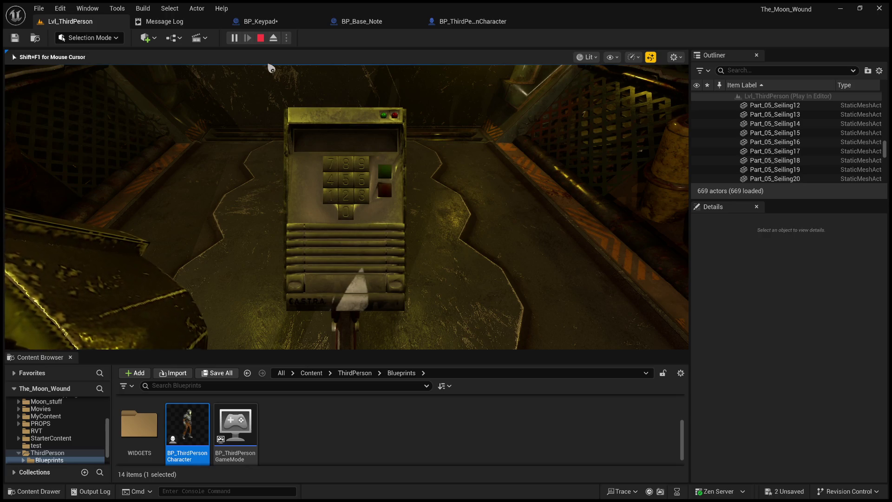
key(Escape)
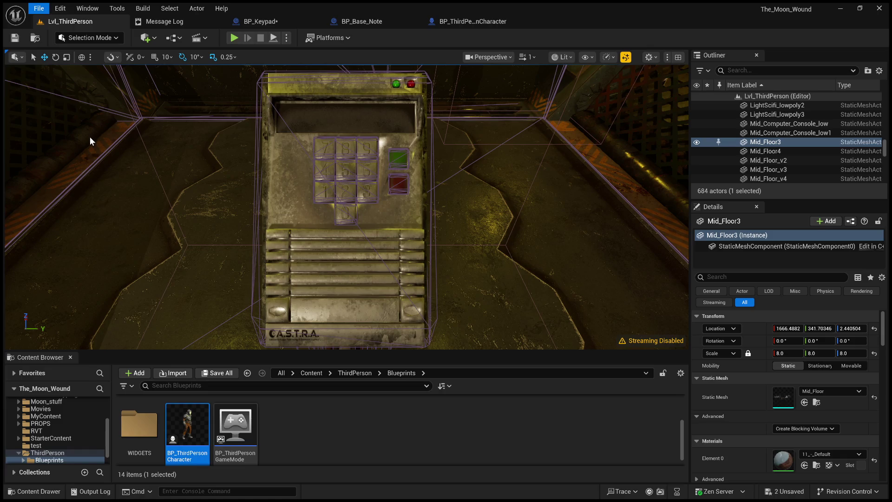
key(ctrl+shift+s)
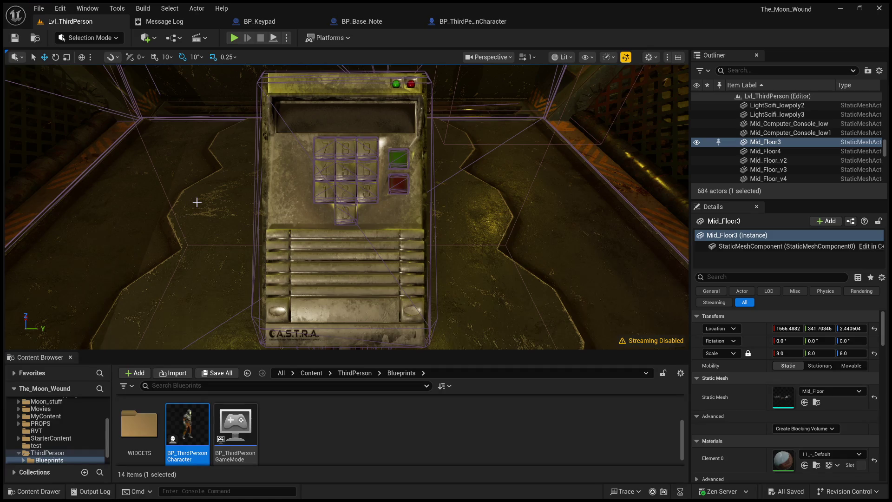